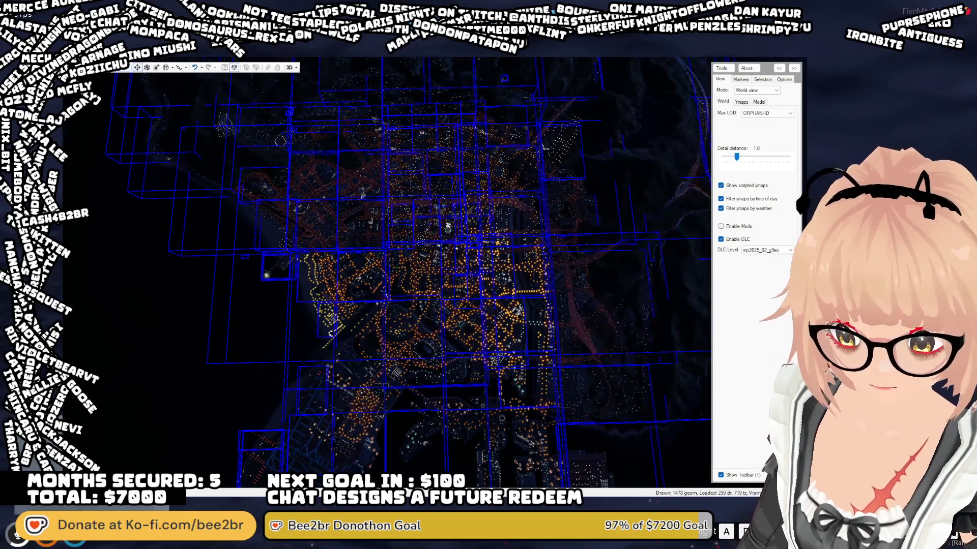
- Tilt and zoom the city view, switching to the game window twice to check it
key("alt+Tab")
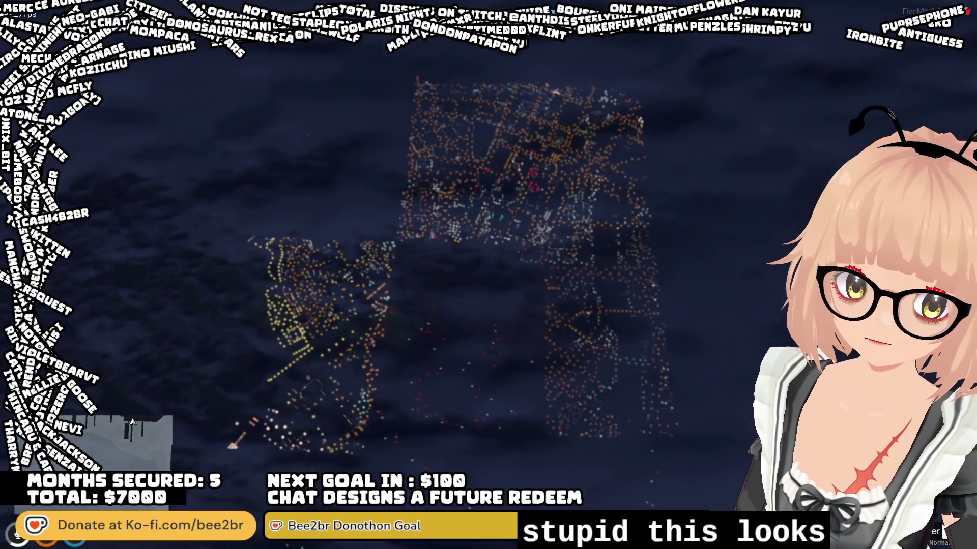
key("alt+Tab")
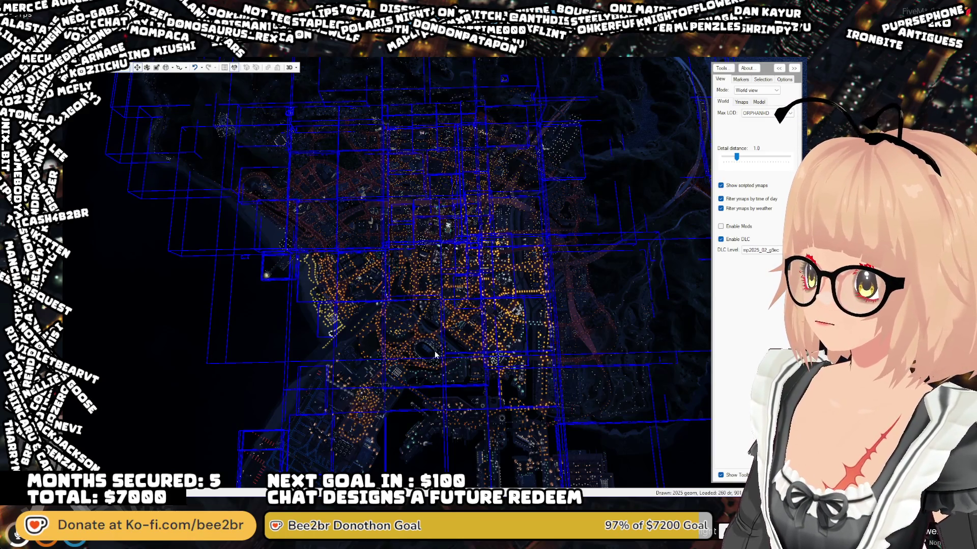
left_click_drag(435, 354, 318, 365)
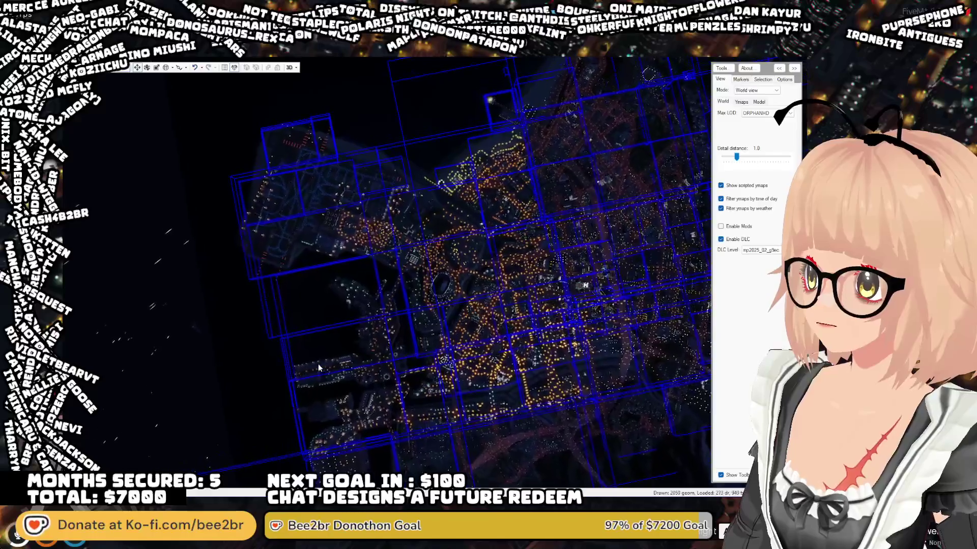
scroll(318, 364, "up", 2)
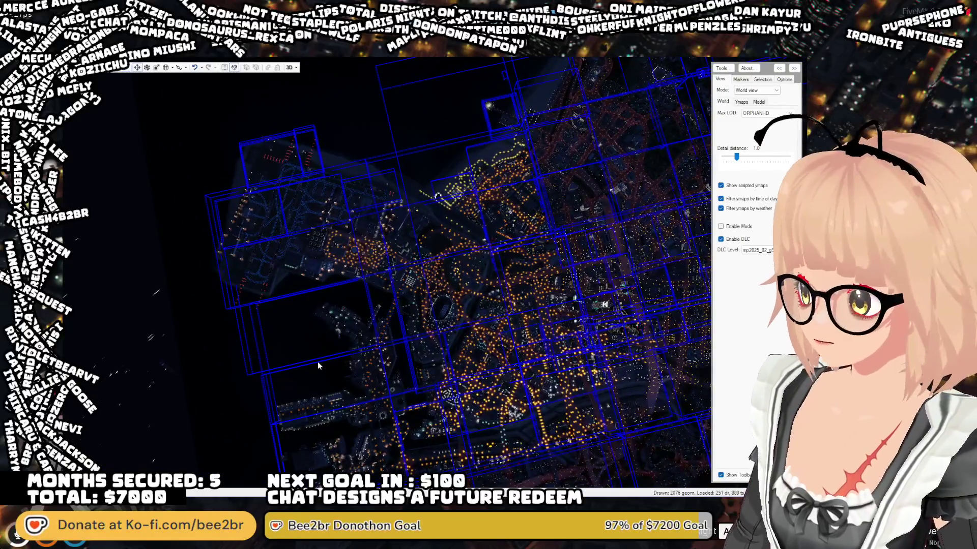
key("alt+Tab")
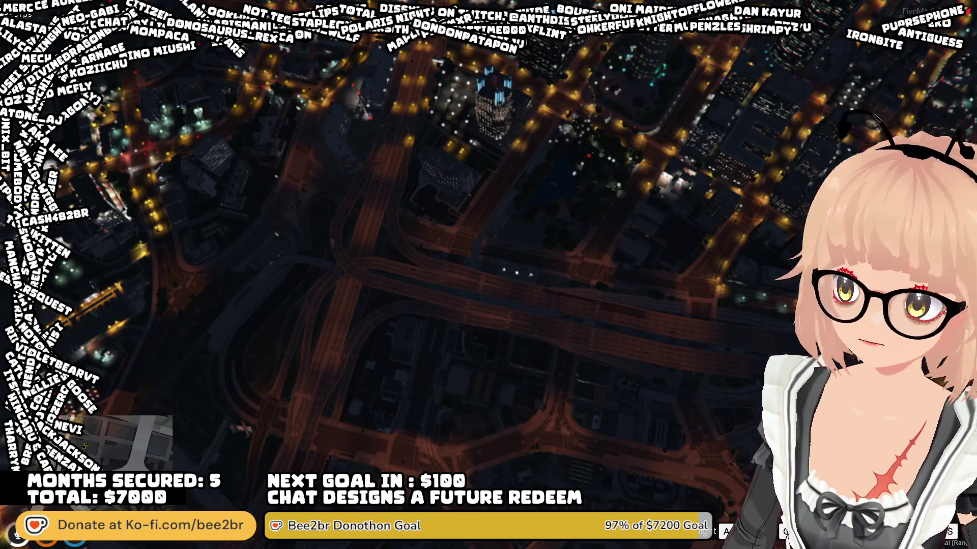
key("alt+Tab")
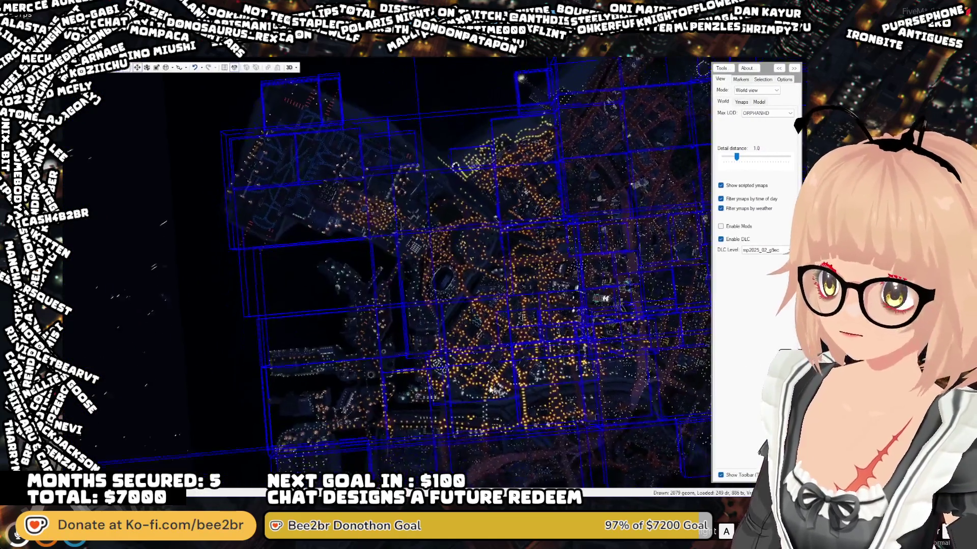
- Orbit and fly the camera forward and down over the lit city blocks
mouse_move(493, 394)
left_mouse_down()
mouse_move(669, 373)
mouse_move(605, 370)
mouse_move(645, 337)
mouse_move(615, 328)
left_mouse_up()
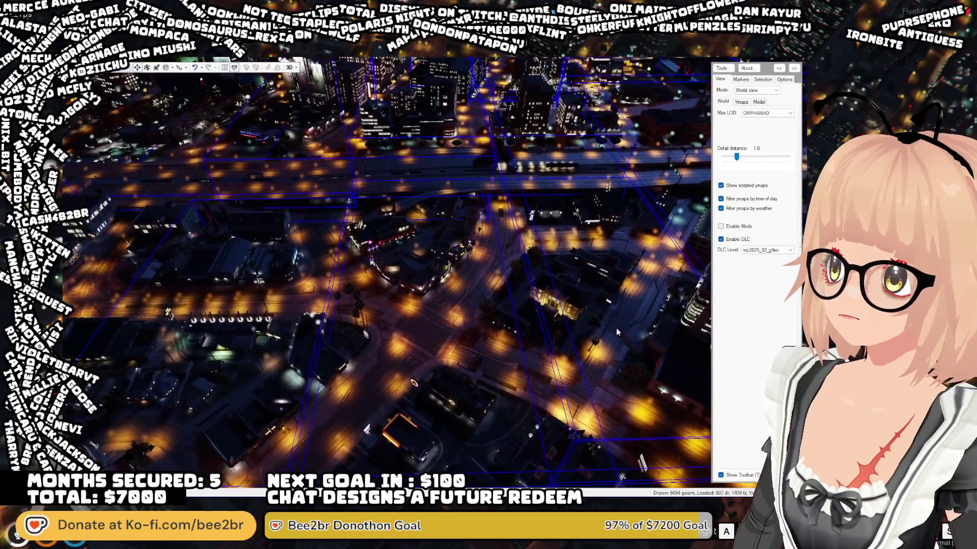
key("w")
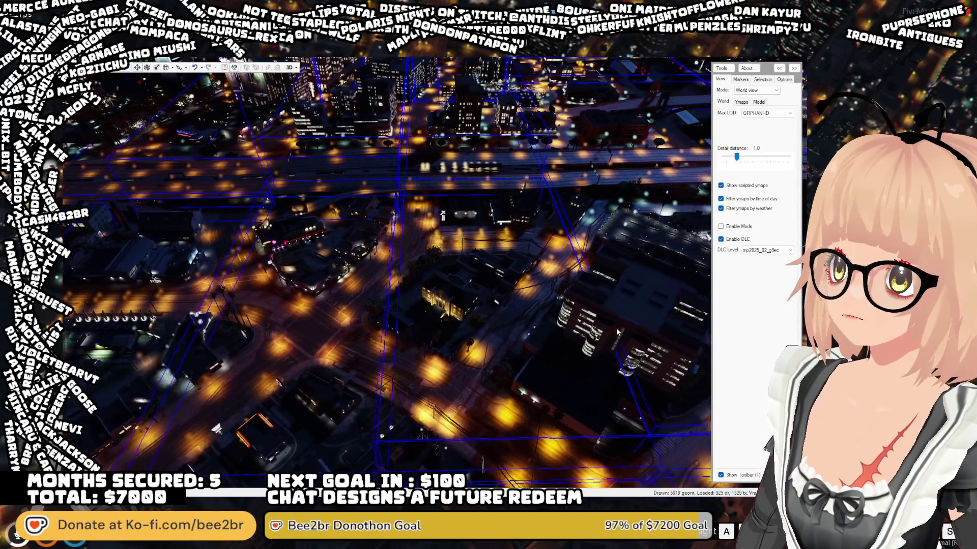
left_click_drag(613, 327, 582, 320)
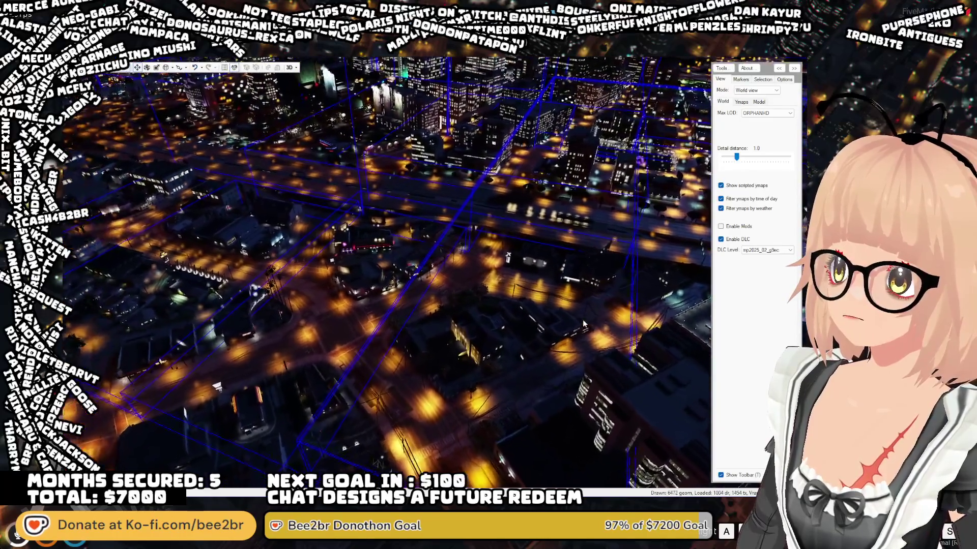
key("w")
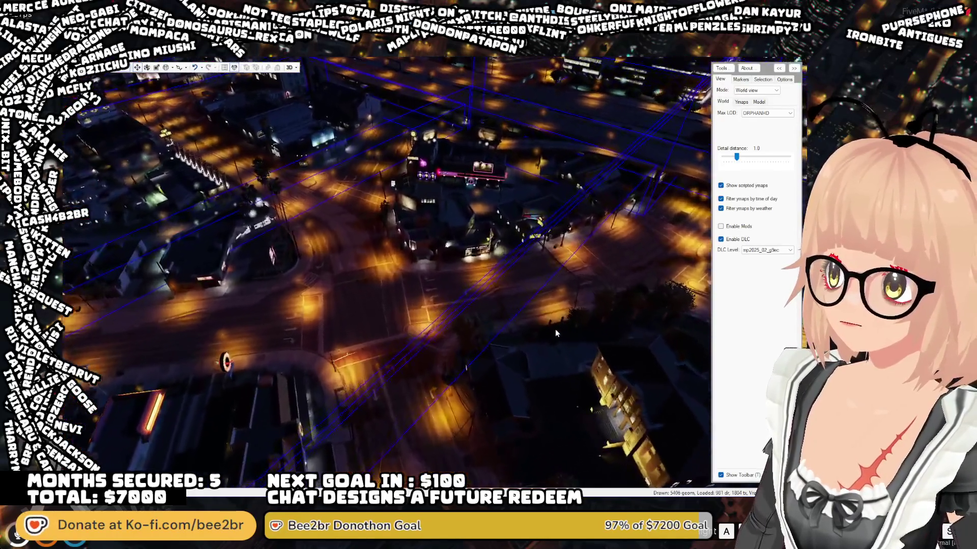
mouse_move(555, 333)
left_mouse_down()
mouse_move(585, 396)
mouse_move(608, 371)
left_mouse_up()
key("s")
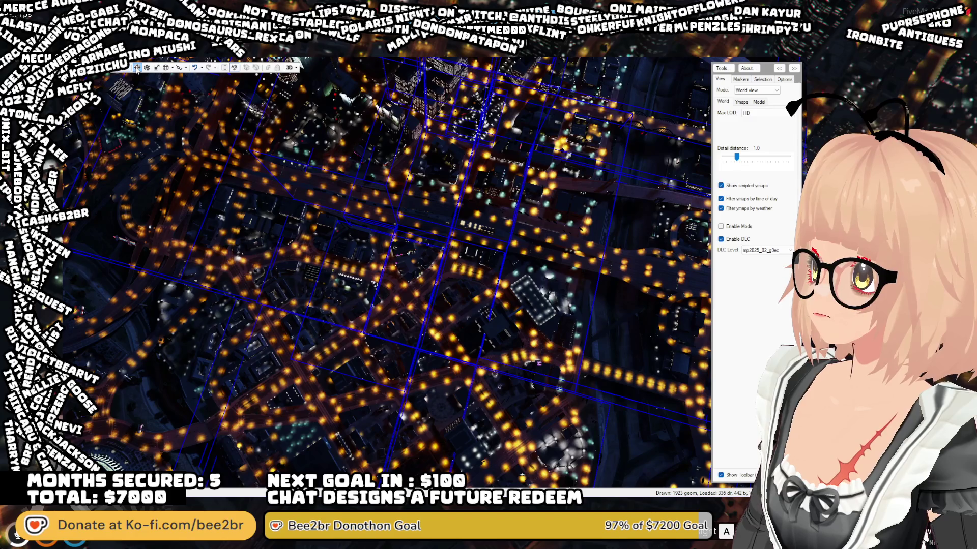
- Zoom down to street level over a lit intersection's road markings and kerbs
scroll(425, 314, "up", 5)
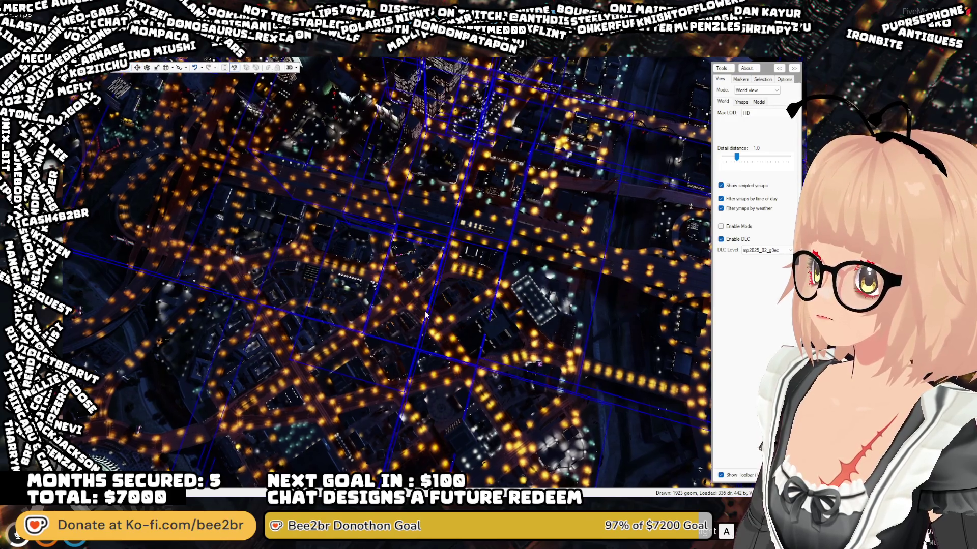
scroll(410, 331, "up", 5)
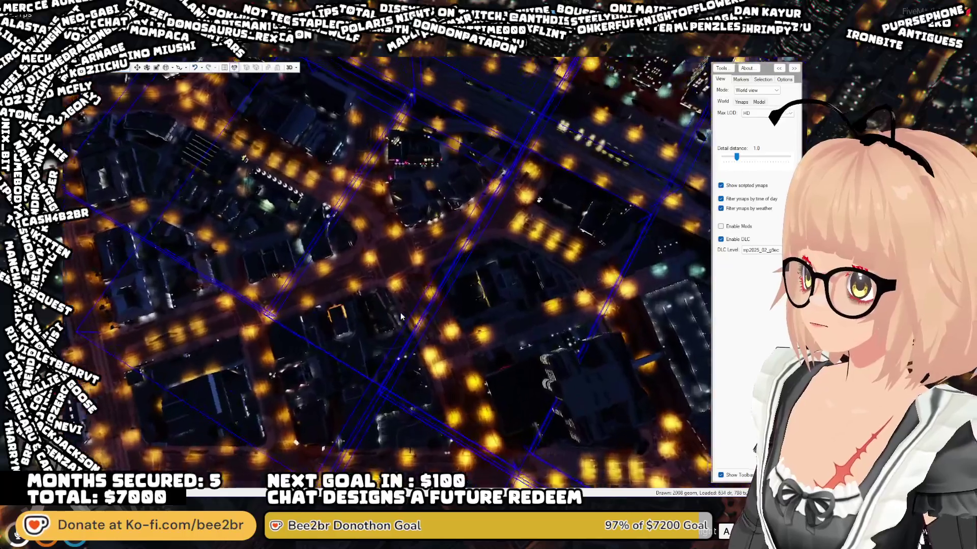
scroll(364, 293, "up", 6)
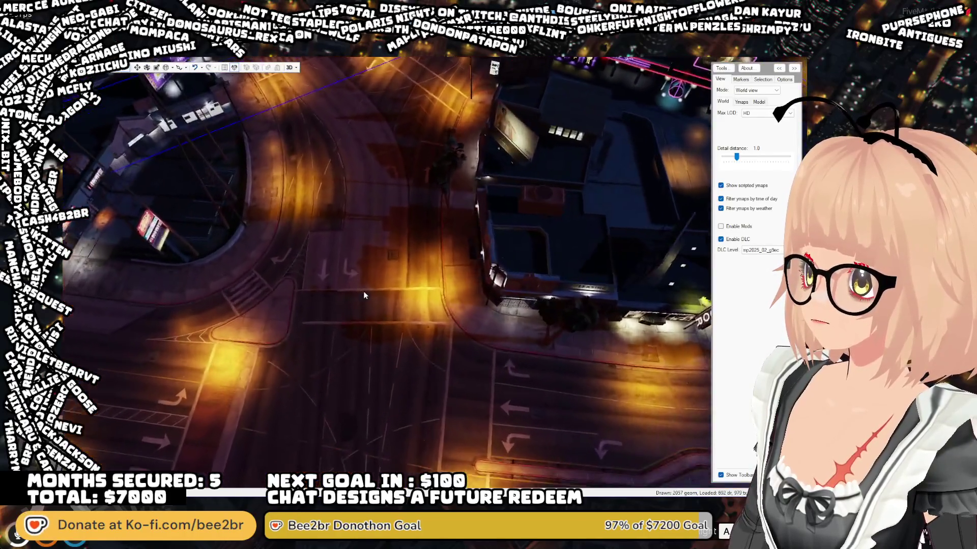
scroll(376, 273, "up", 2)
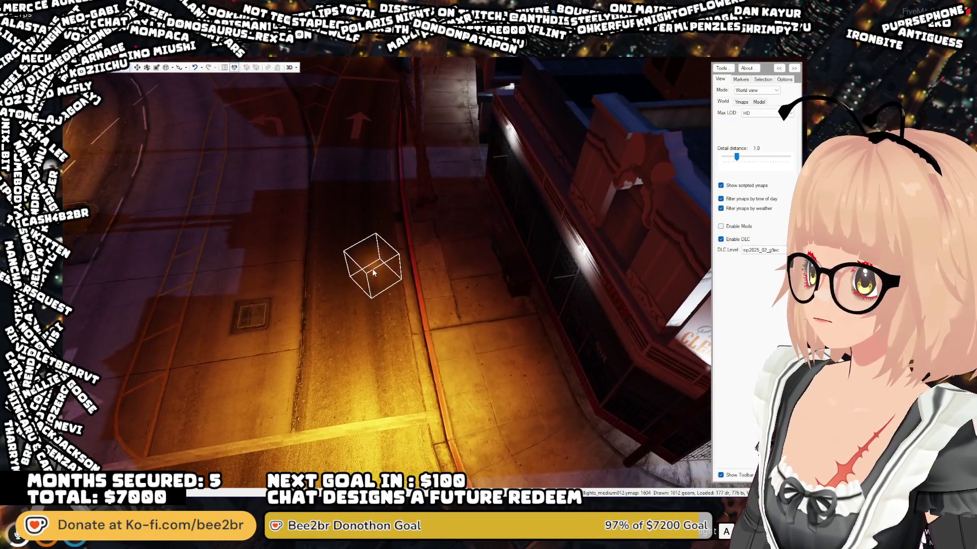
- Zoom out and tilt around the light marker to a wide perspective view of the city
scroll(401, 289, "down", 10)
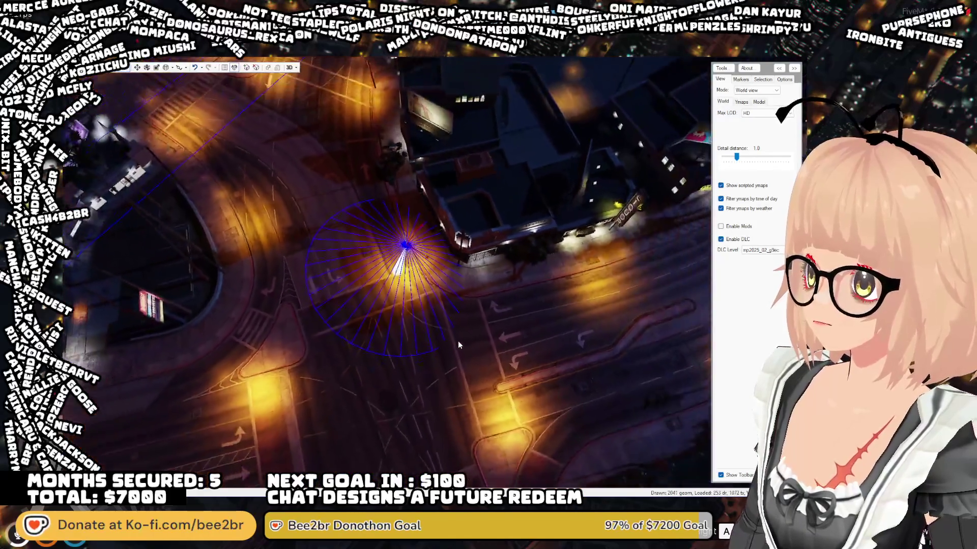
scroll(460, 346, "down", 4)
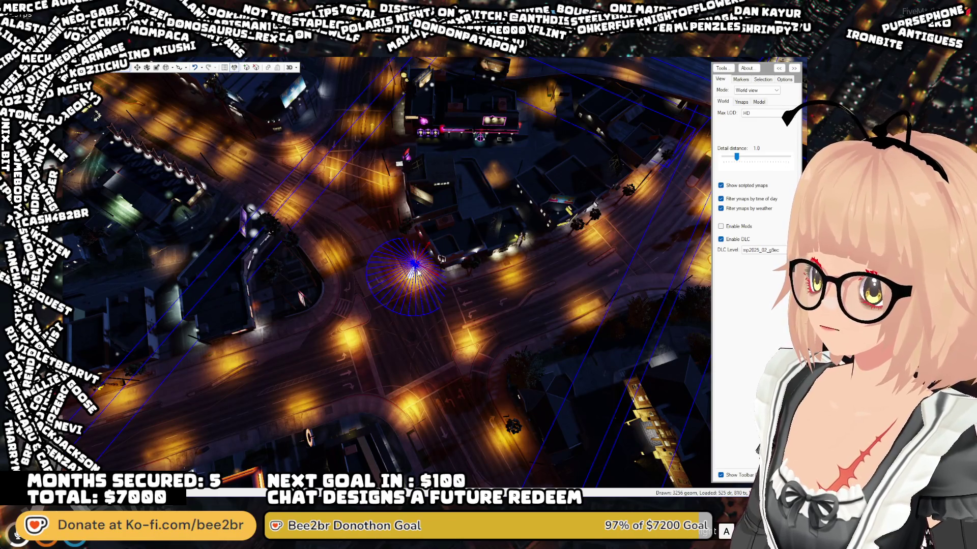
mouse_move(487, 291)
left_mouse_down()
mouse_move(494, 303)
mouse_move(555, 323)
left_mouse_up()
scroll(556, 323, "down", 6)
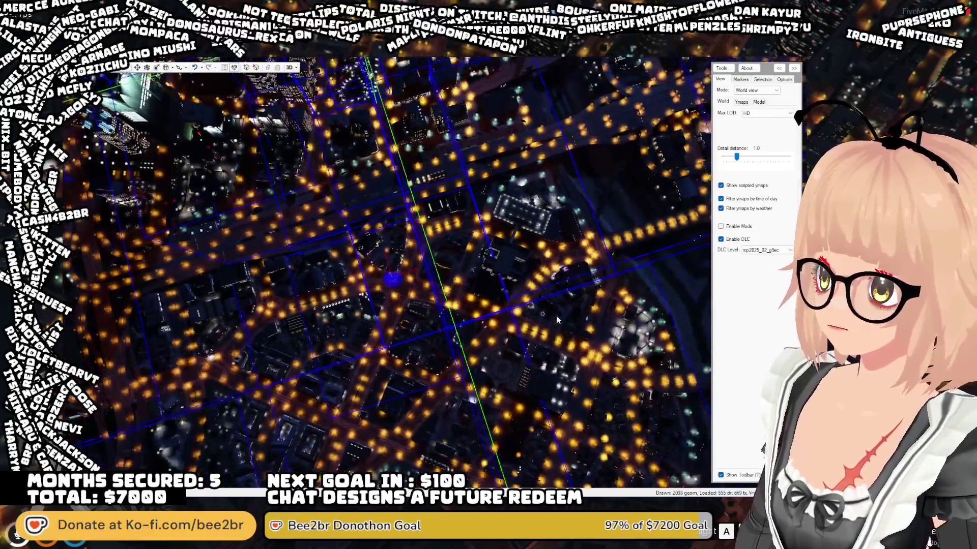
scroll(557, 319, "down", 5)
mouse_move(530, 304)
left_mouse_down()
mouse_move(429, 281)
mouse_move(524, 309)
left_mouse_up()
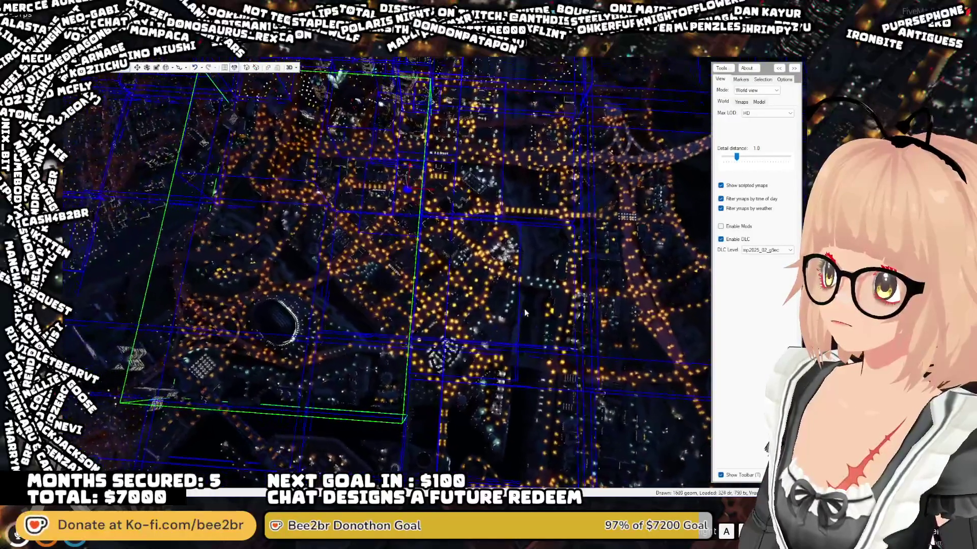
scroll(525, 313, "down", 4)
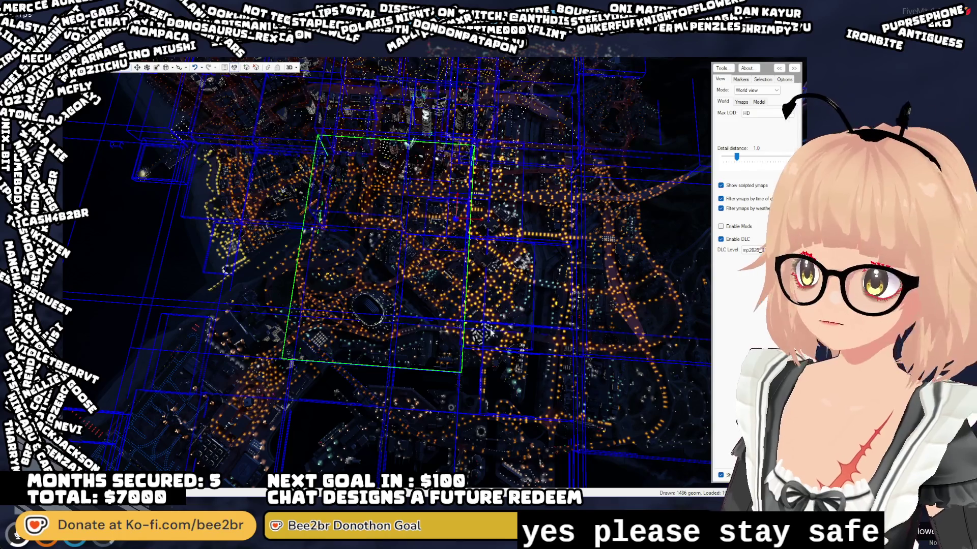
- Zoom out and then back in on the lit city centre and its blue ymap boxes
scroll(556, 354, "down", 5)
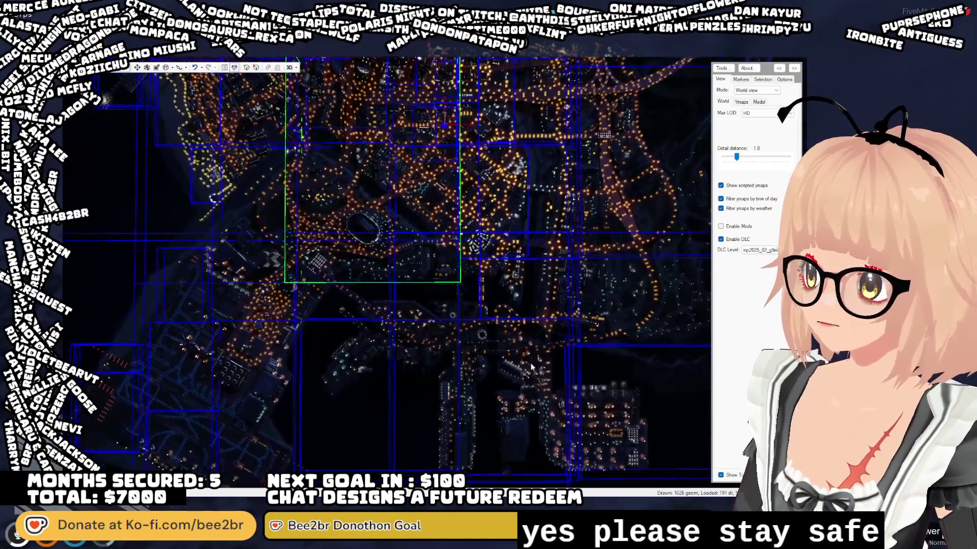
scroll(529, 365, "down", 5)
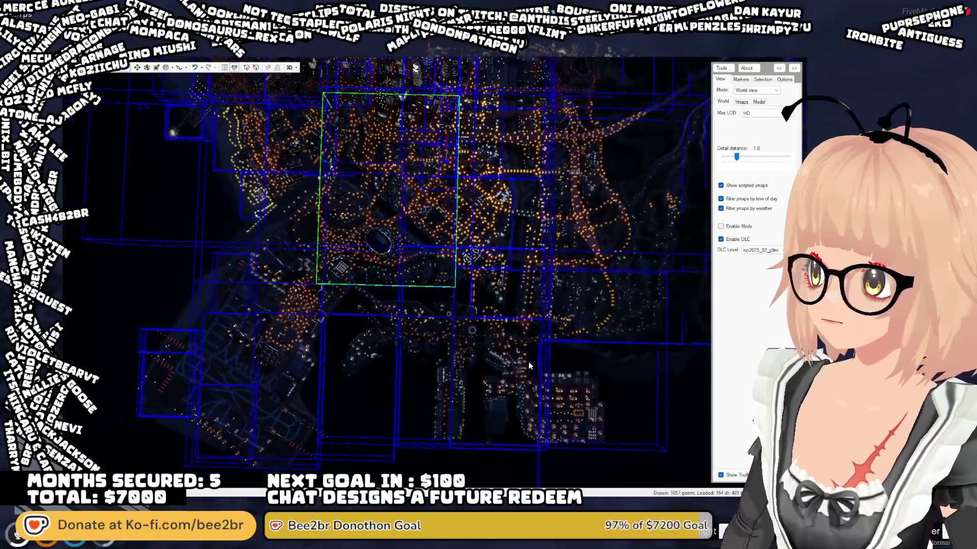
scroll(529, 366, "down", 5)
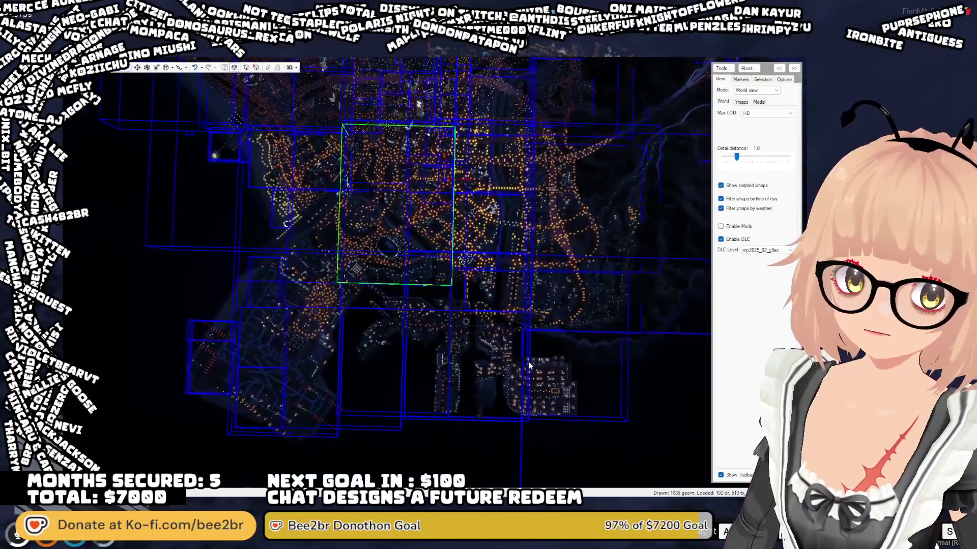
scroll(530, 365, "down", 1)
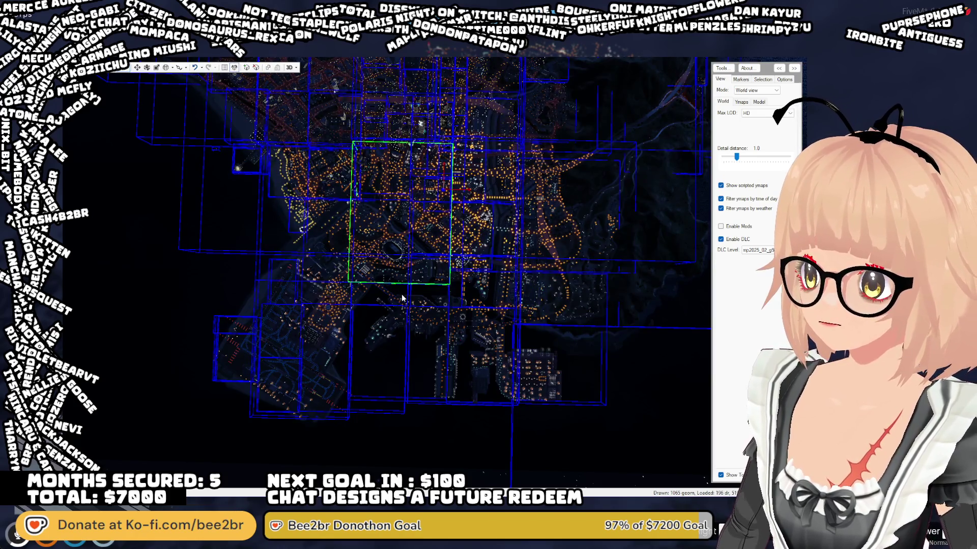
scroll(407, 280, "up", 2)
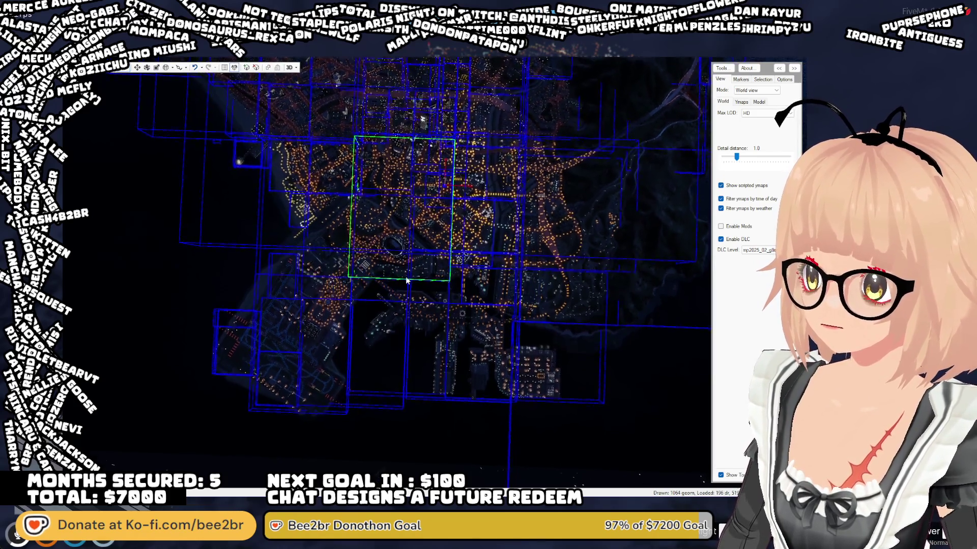
scroll(408, 280, "up", 3)
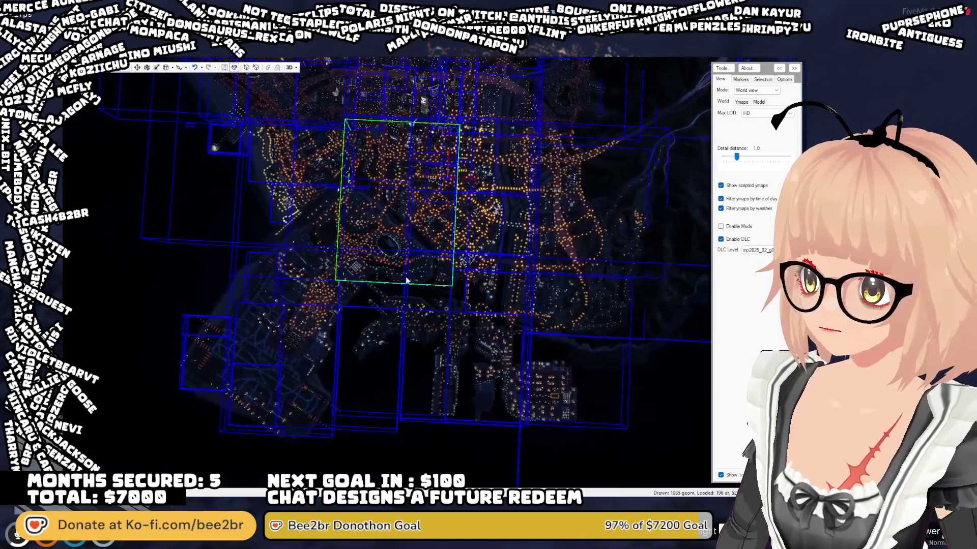
scroll(408, 279, "up", 3)
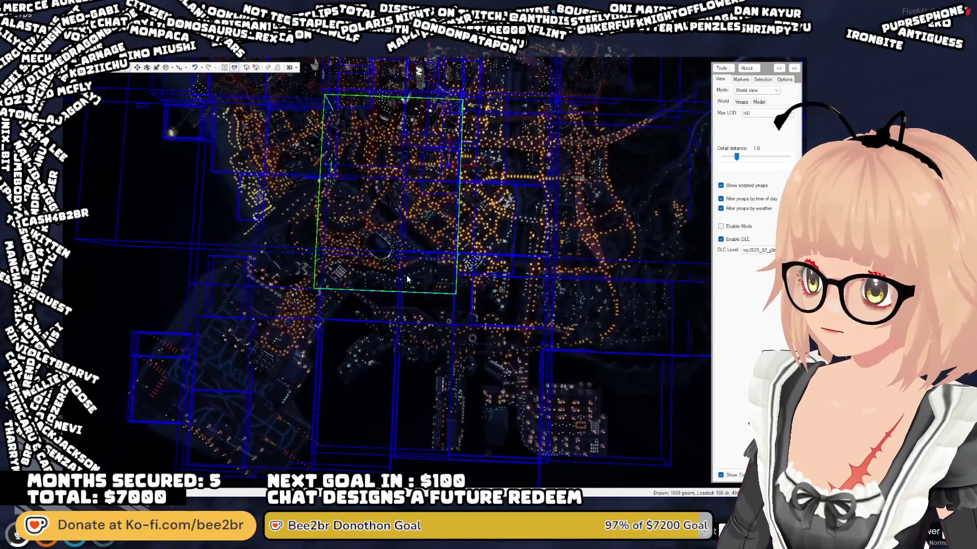
scroll(407, 279, "up", 3)
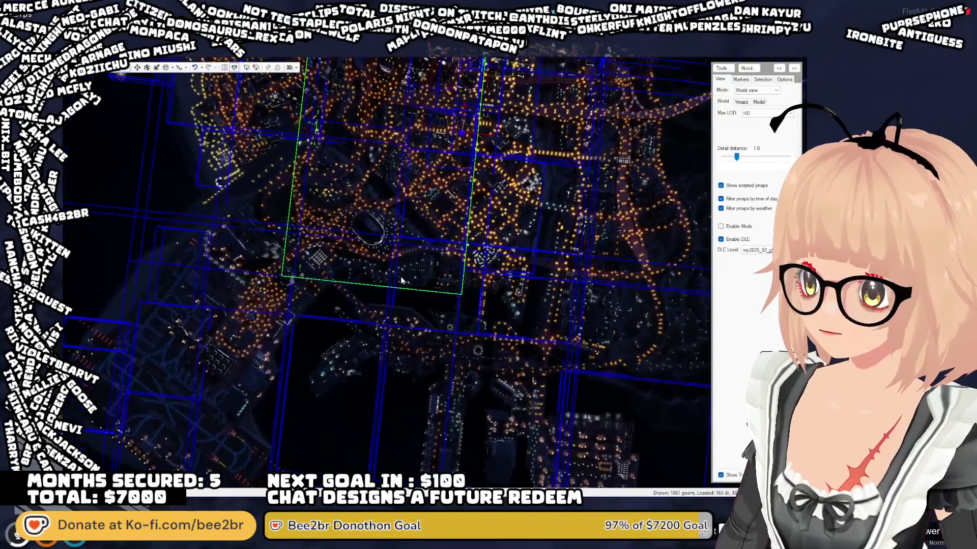
scroll(404, 276, "up", 1)
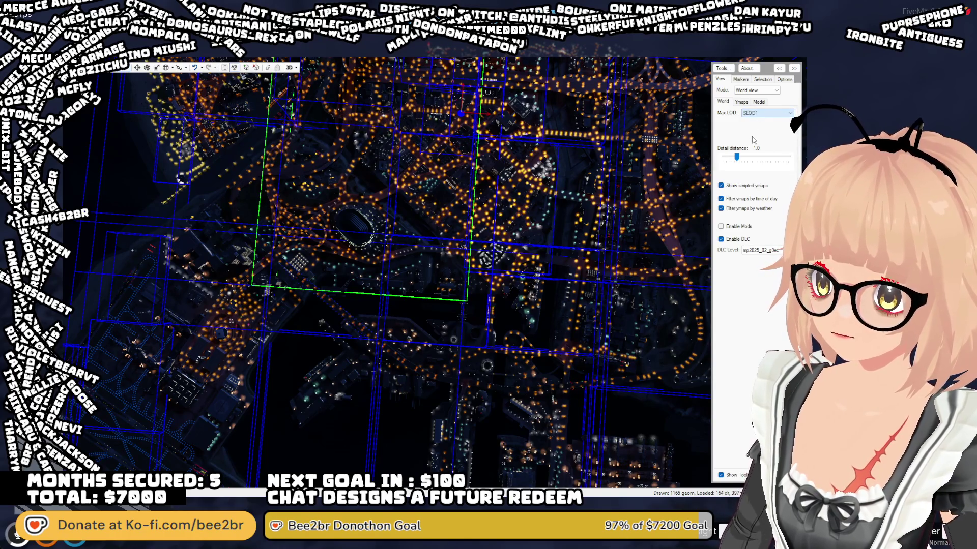
scroll(480, 202, "down", 1)
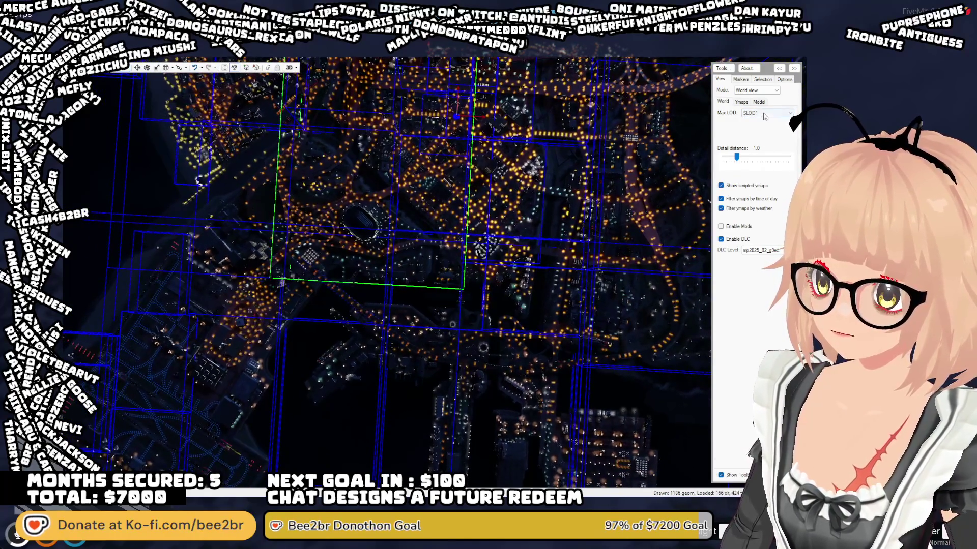
- Set Max LOD to SLOD4, stepping briefly to SLOD3 and back with the arrow keys
left_click(766, 113)
left_click(761, 133)
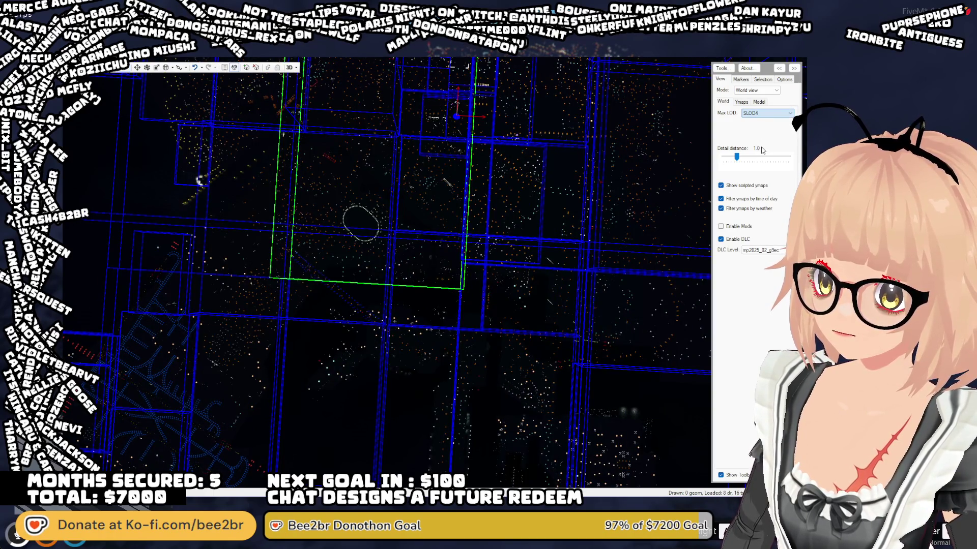
key("Up")
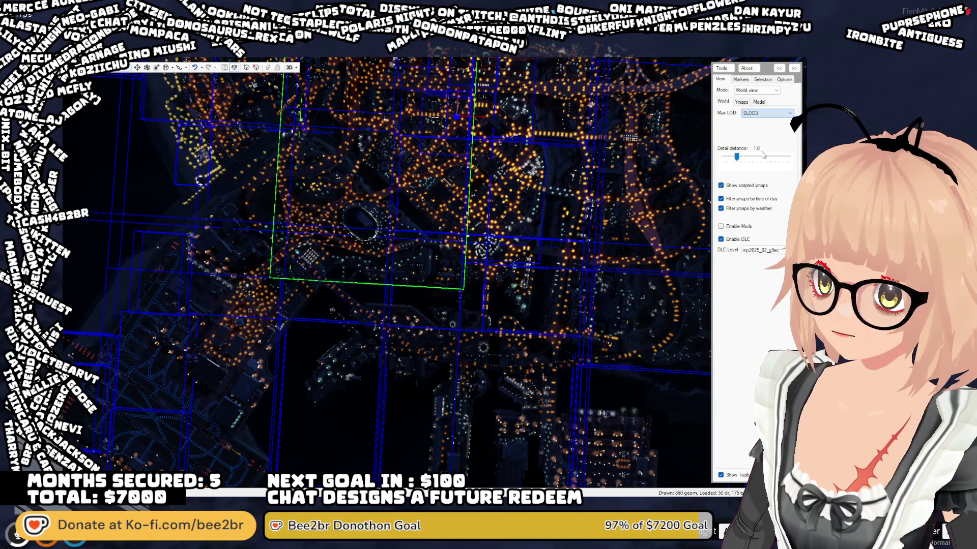
key("Down")
- Tilt the map to an oblique angle and zoom toward a light entity
mouse_move(549, 173)
left_mouse_down()
mouse_move(546, 153)
mouse_move(538, 200)
left_mouse_up()
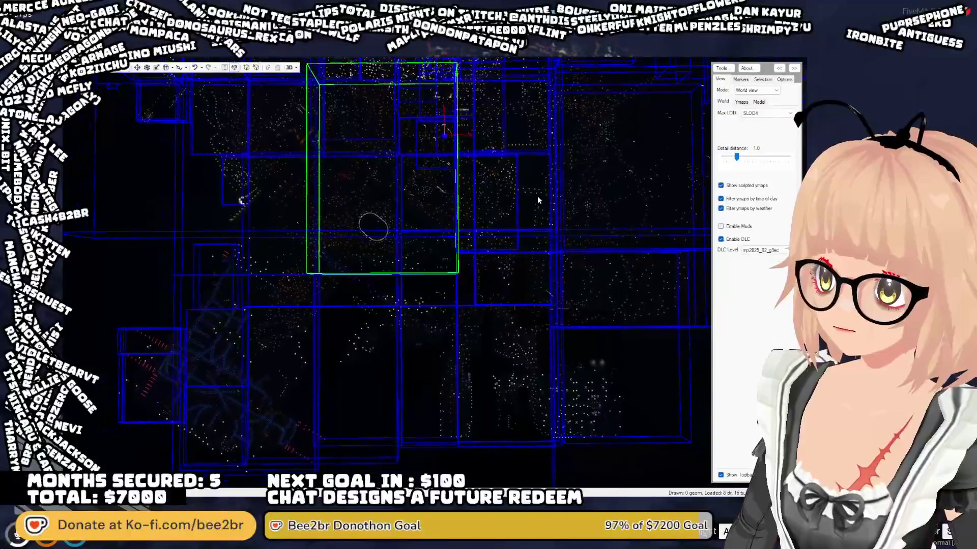
scroll(539, 200, "down", 2)
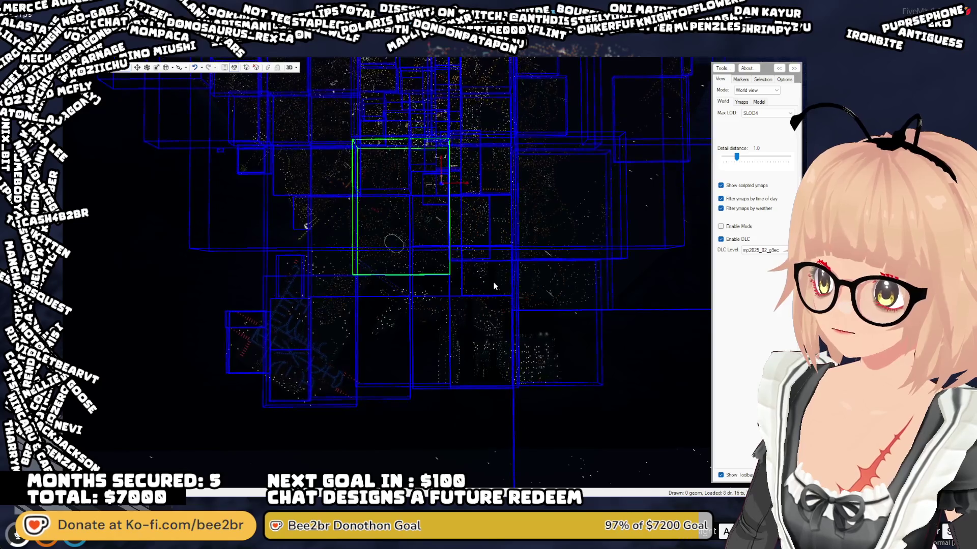
mouse_move(493, 286)
left_mouse_down()
mouse_move(497, 269)
mouse_move(435, 289)
mouse_move(359, 259)
mouse_move(275, 261)
mouse_move(249, 238)
mouse_move(239, 211)
mouse_move(212, 205)
mouse_move(189, 209)
mouse_move(269, 254)
mouse_move(84, 254)
mouse_move(316, 303)
left_mouse_up()
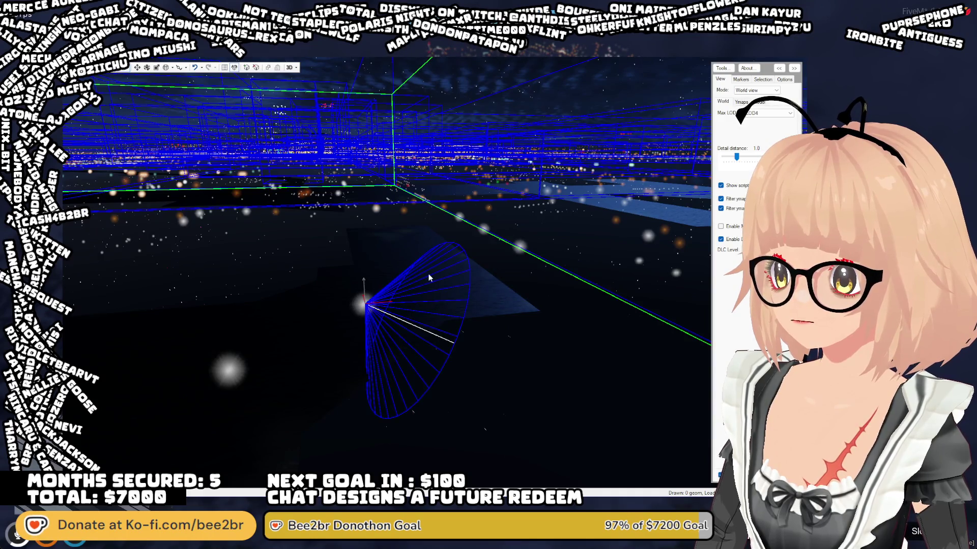
- Zoom out and orbit to an angled, higher overview of the light points in blue ymap boxes
mouse_move(428, 273)
left_mouse_down()
mouse_move(453, 364)
mouse_move(374, 334)
mouse_move(407, 329)
left_mouse_up()
scroll(452, 364, "down", 5)
scroll(361, 325, "down", 5)
scroll(420, 331, "up", 5)
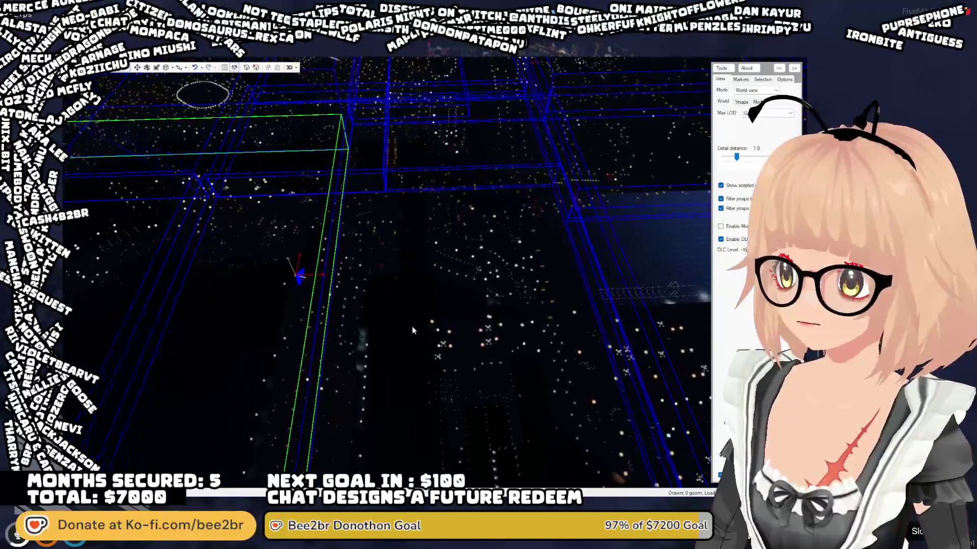
scroll(412, 331, "up", 5)
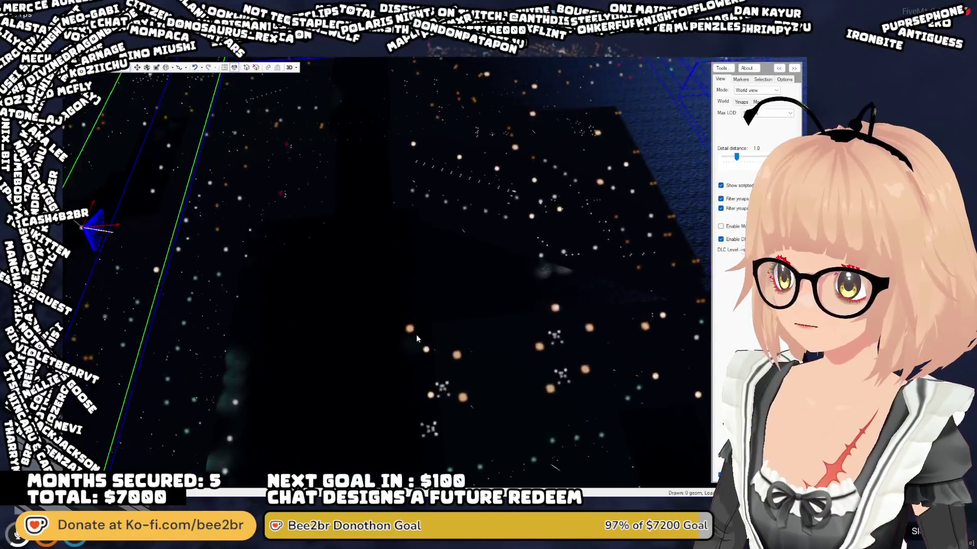
left_click_drag(416, 335, 404, 273)
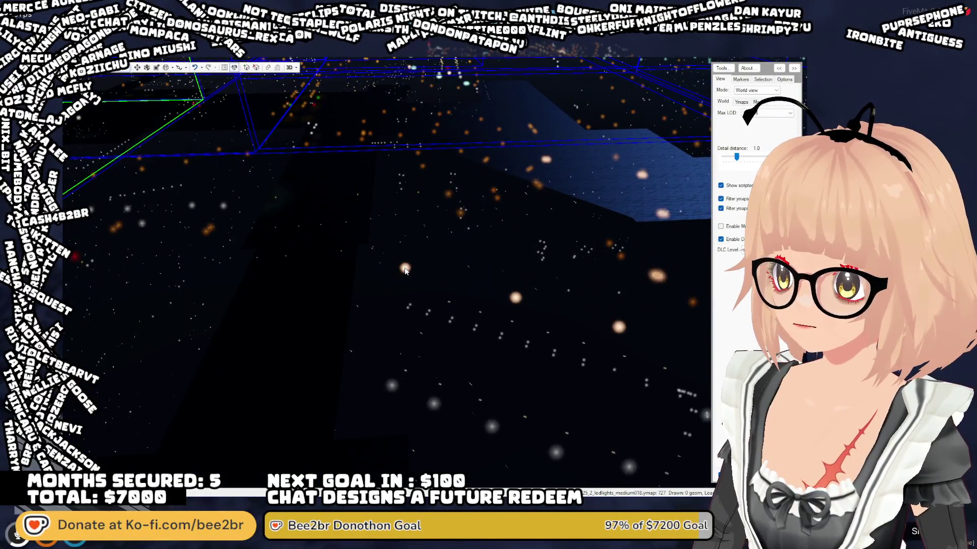
scroll(410, 358, "down", 5)
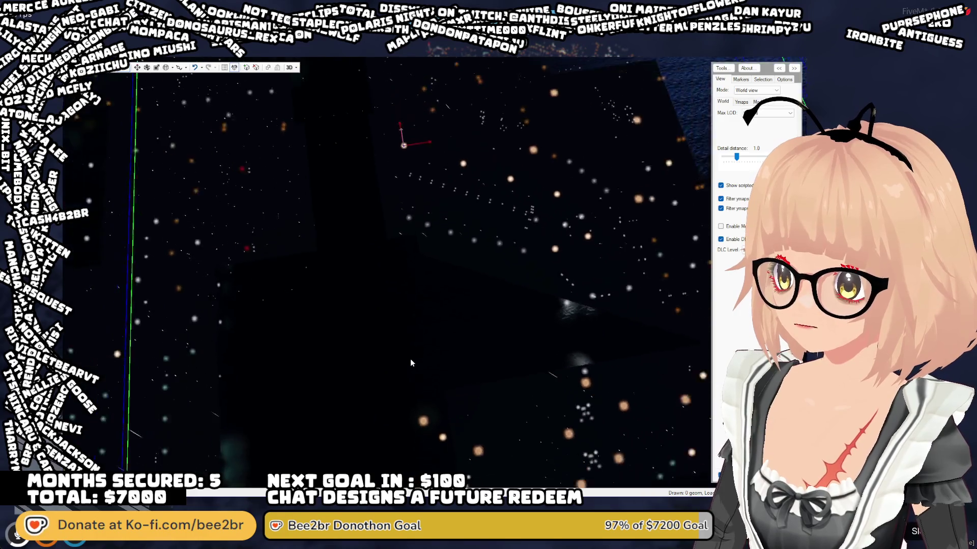
scroll(410, 358, "down", 5)
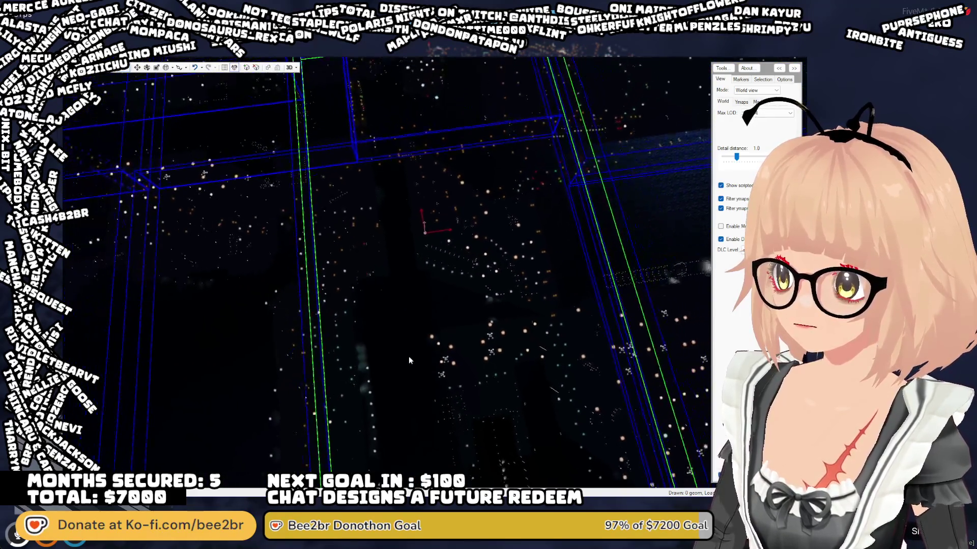
scroll(397, 335, "down", 4)
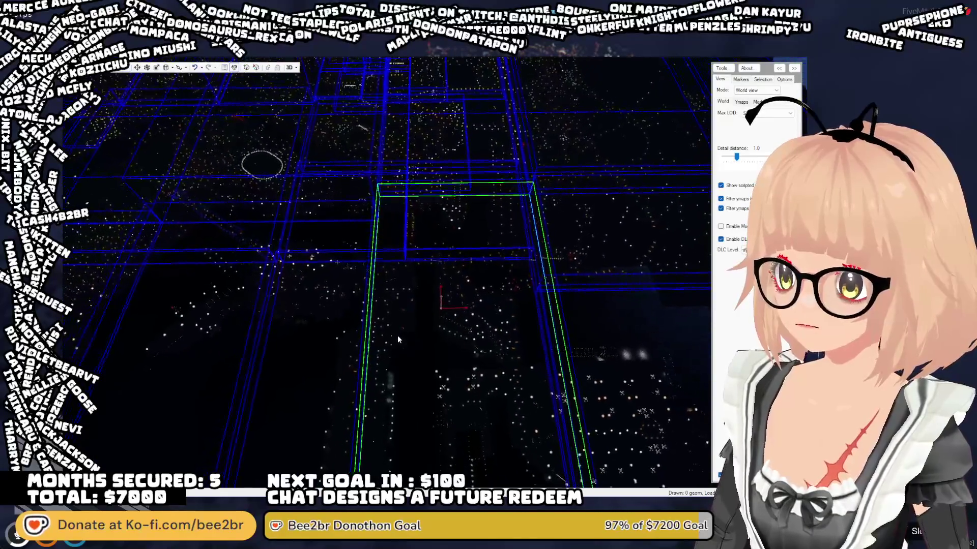
left_click_drag(397, 334, 404, 377)
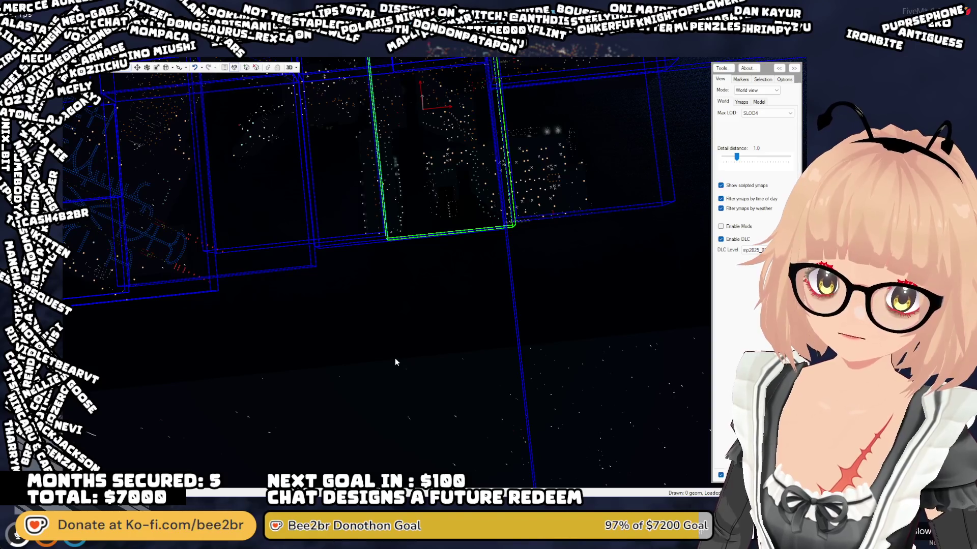
left_click_drag(395, 362, 387, 300)
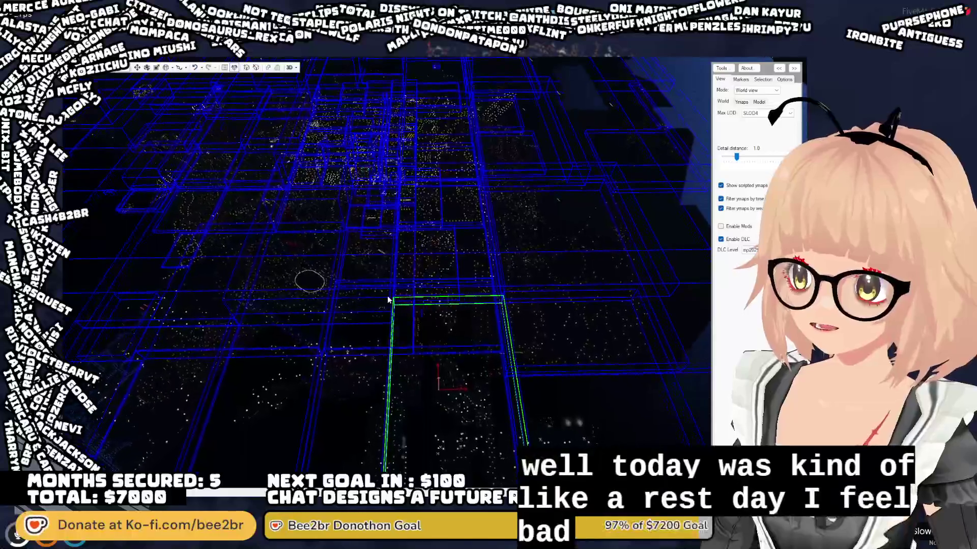
- Fly toward the green box, switch the light's gizmo to rotation with E, and zoom out
key("w")
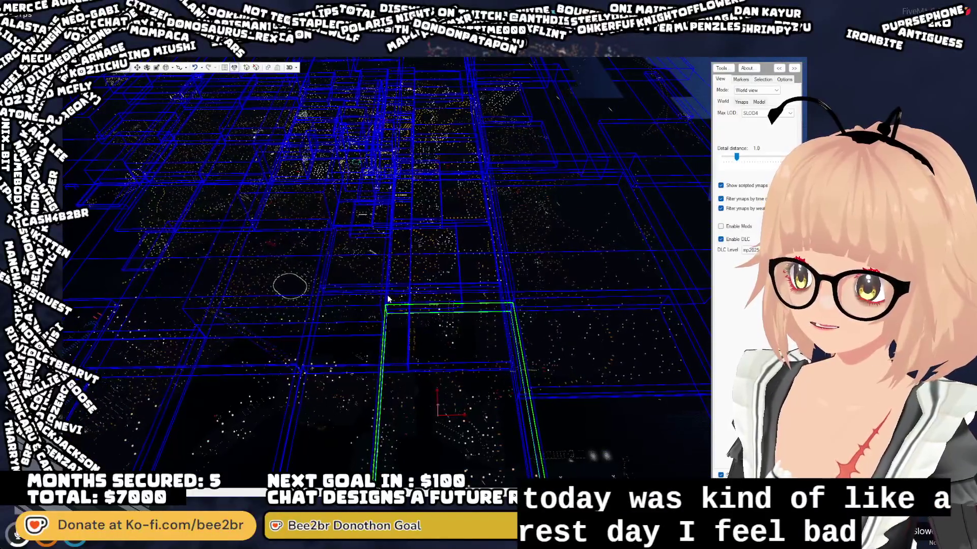
key("e")
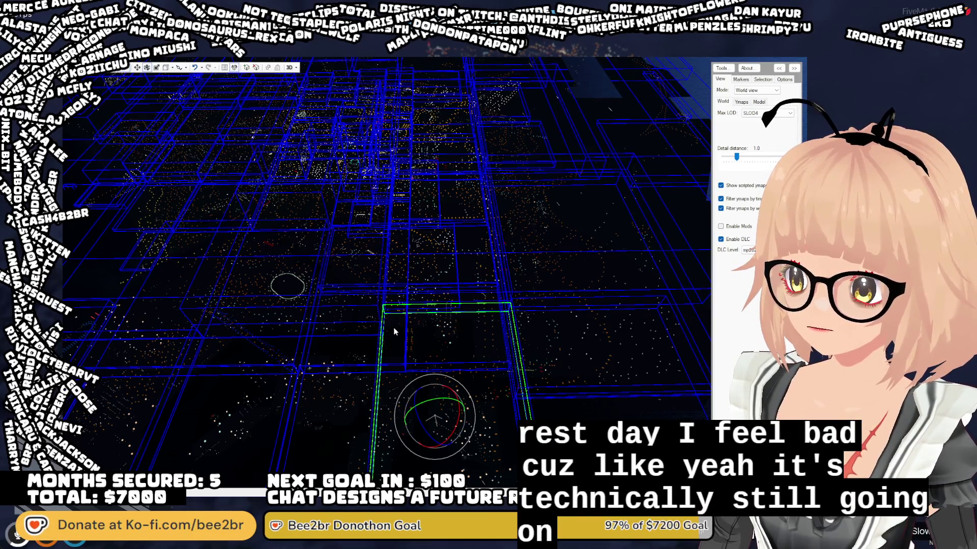
key("w")
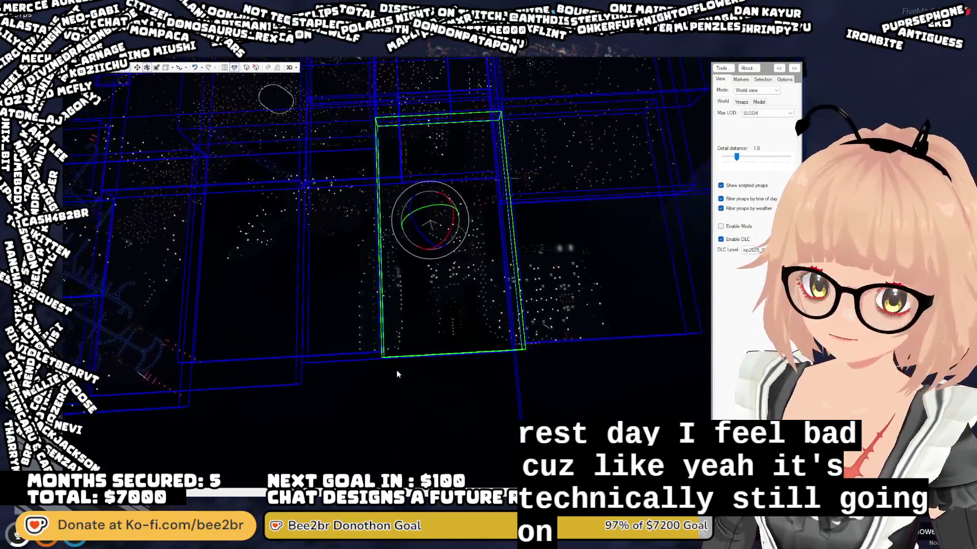
scroll(397, 374, "down", 1)
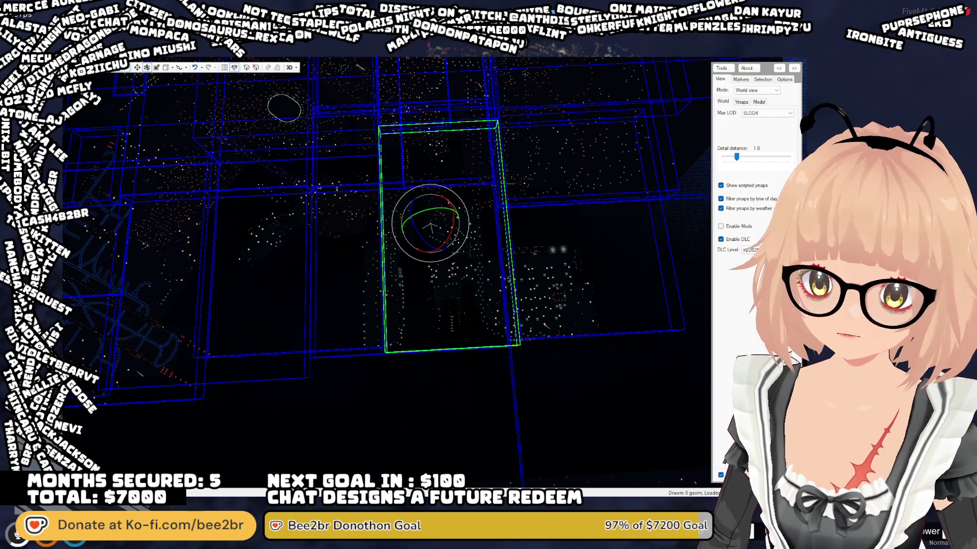
scroll(481, 394, "down", 5)
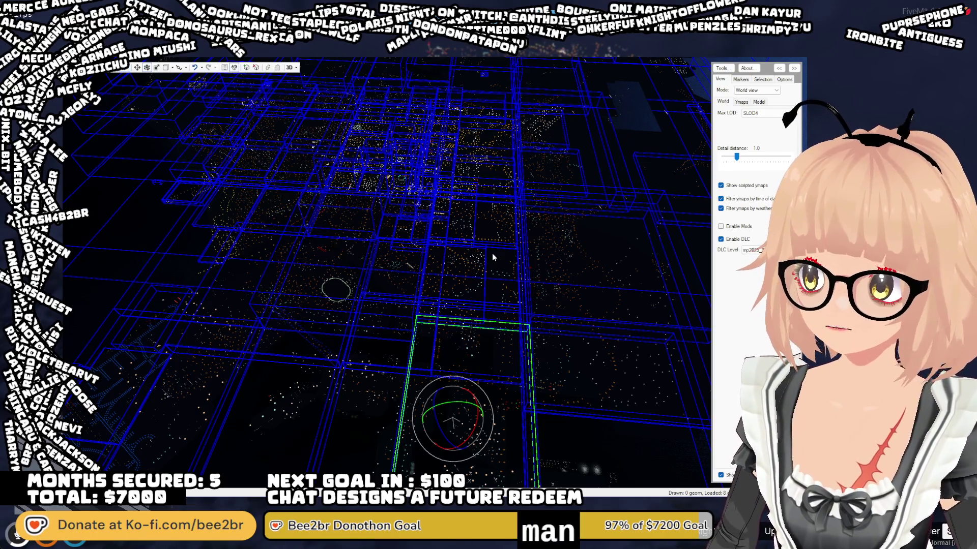
- Tilt the camera up toward the horizon and pull back from the city
mouse_move(492, 253)
left_mouse_down()
mouse_move(480, 216)
mouse_move(495, 224)
mouse_move(501, 290)
left_mouse_up()
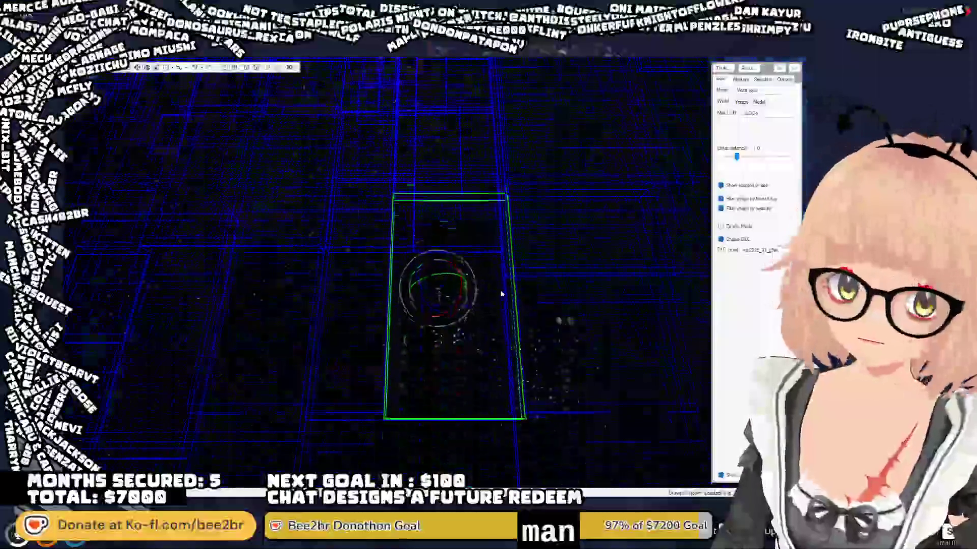
scroll(503, 282, "down", 5)
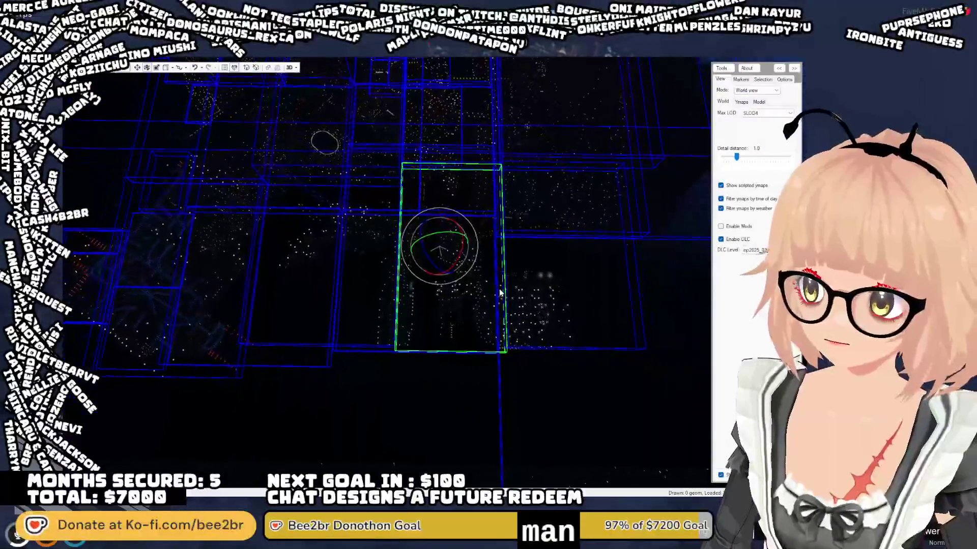
scroll(502, 275, "down", 3)
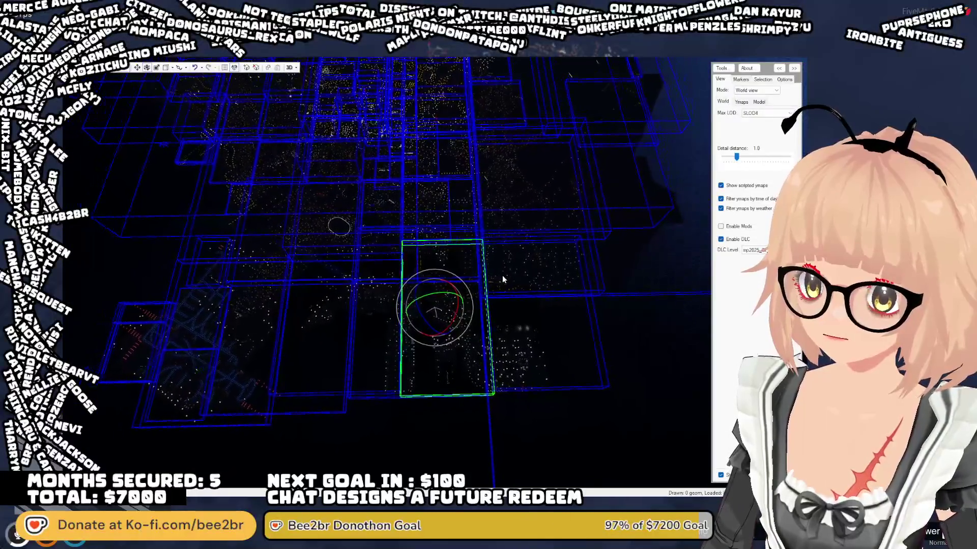
mouse_move(502, 276)
left_mouse_down()
mouse_move(502, 196)
mouse_move(497, 312)
mouse_move(496, 290)
left_mouse_up()
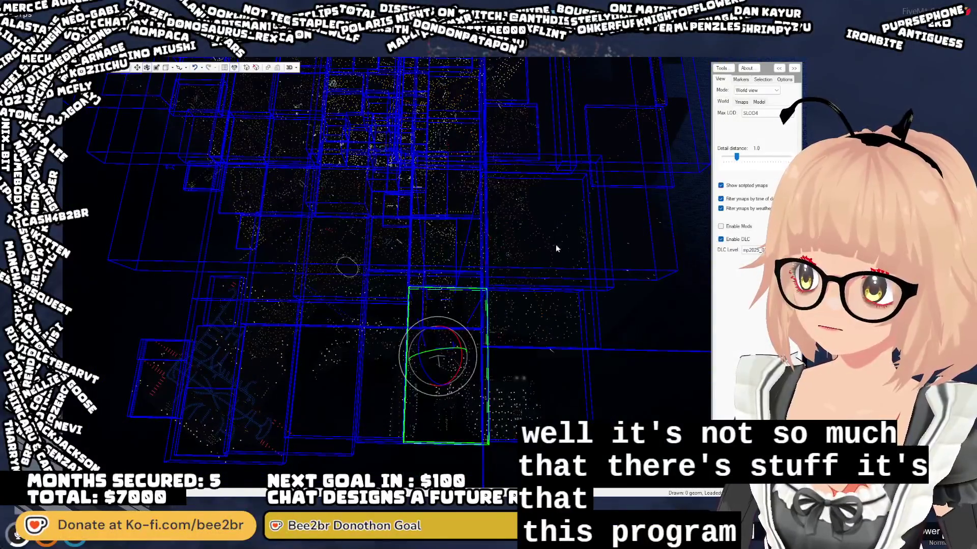
scroll(753, 115, "up", 2)
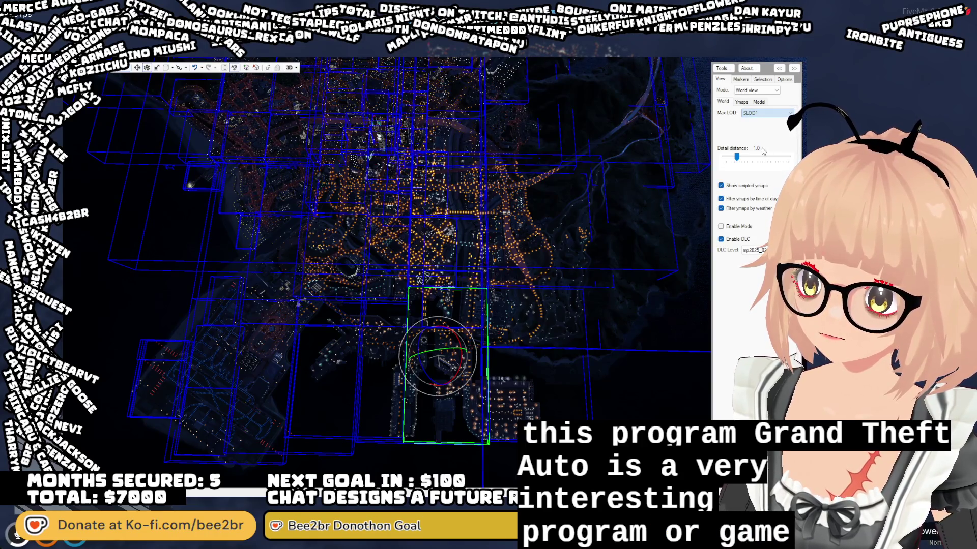
- Zoom far out to frame the whole city and the green box near the southern docks
mouse_move(693, 143)
left_mouse_down()
mouse_move(620, 136)
mouse_move(618, 160)
left_mouse_up()
scroll(618, 161, "down", 3)
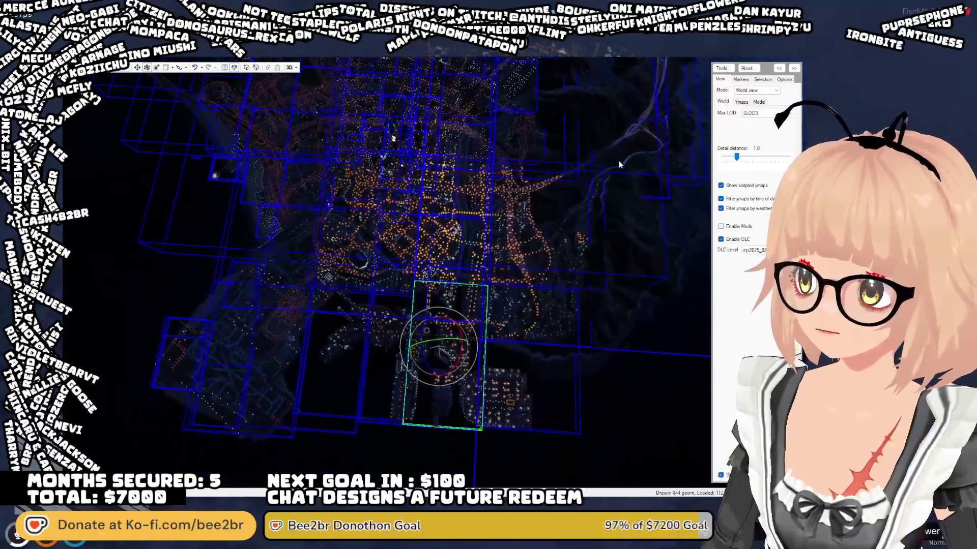
scroll(619, 160, "down", 3)
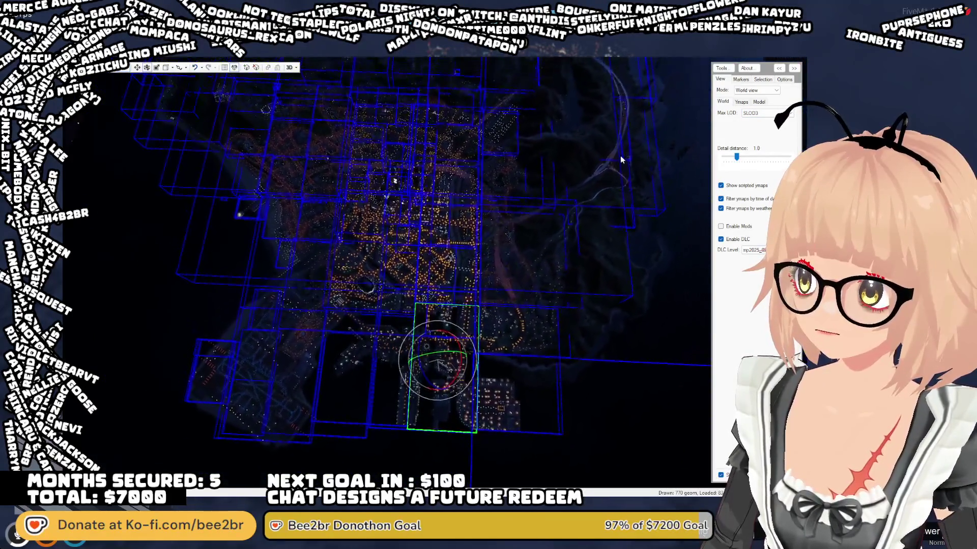
scroll(623, 166, "down", 1)
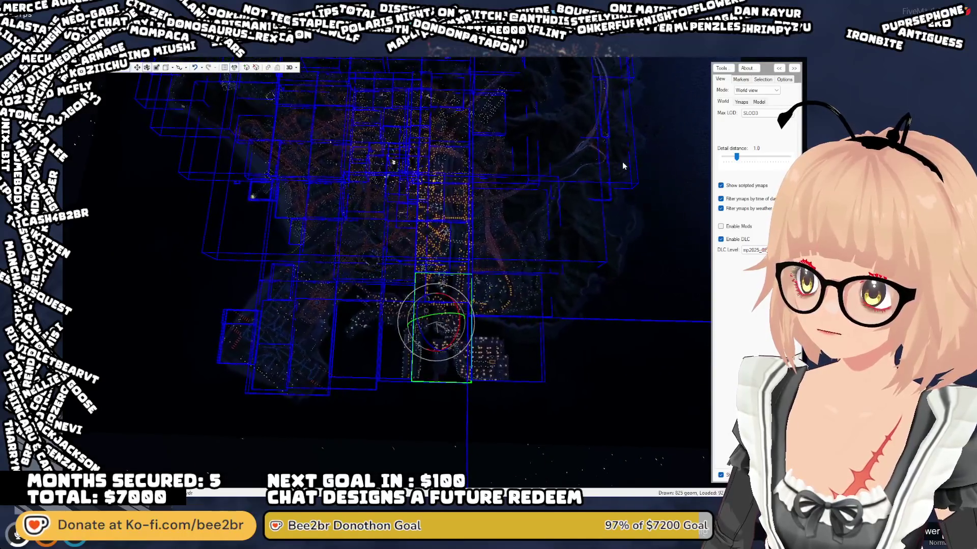
scroll(297, 144, "down", 1)
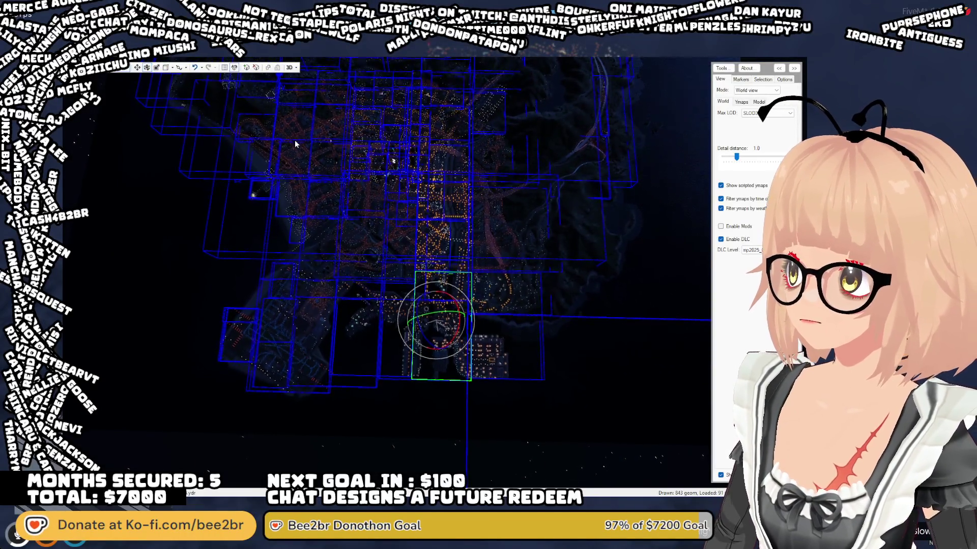
scroll(296, 144, "down", 1)
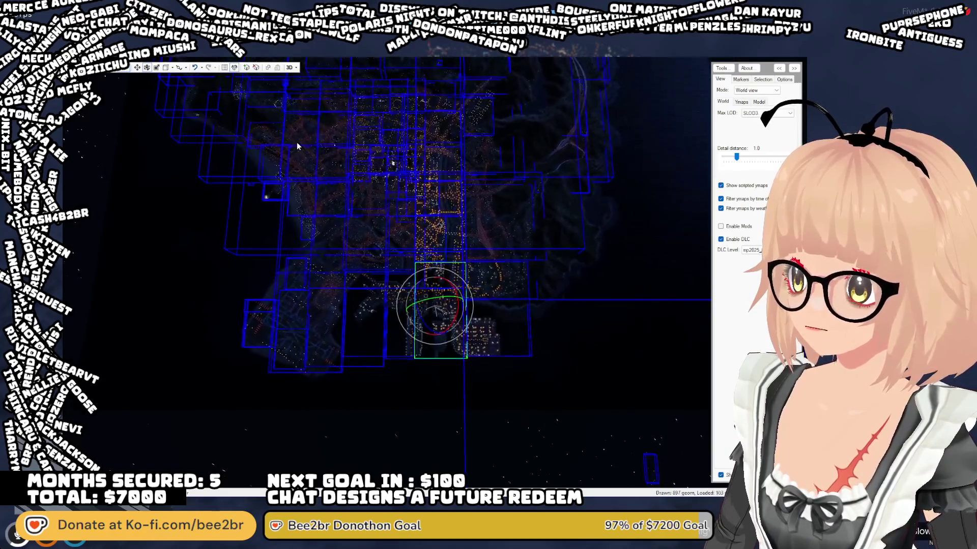
scroll(297, 147, "down", 1)
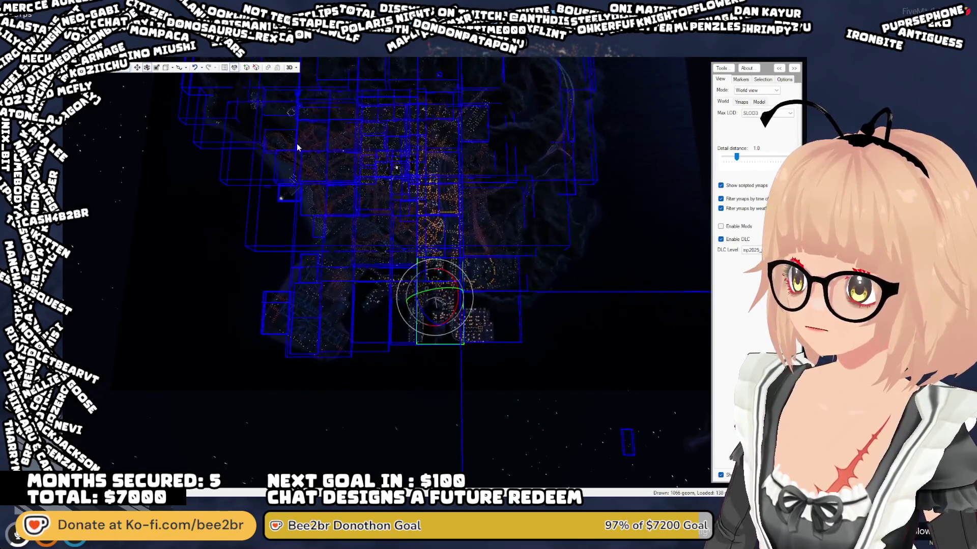
scroll(298, 147, "down", 1)
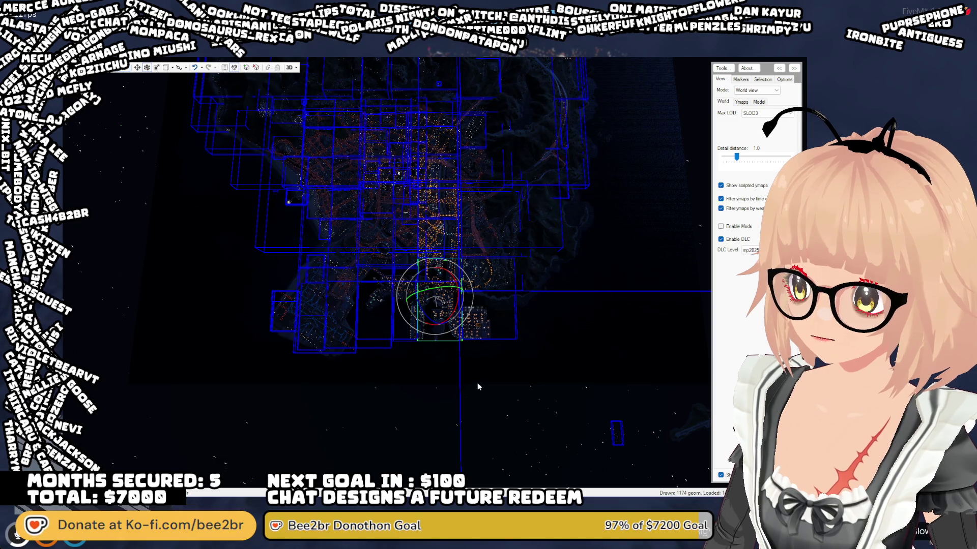
left_click_drag(462, 380, 470, 347)
scroll(463, 362, "up", 3)
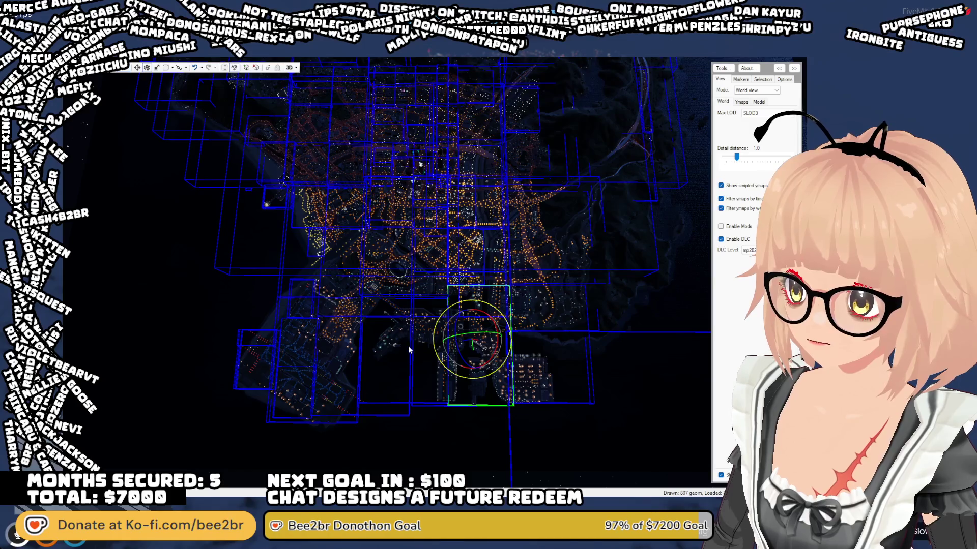
- Pull back to see the whole island, then zoom in and tilt to centre the lit city
mouse_move(409, 350)
left_mouse_down()
mouse_move(444, 410)
mouse_move(460, 393)
mouse_move(451, 359)
left_mouse_up()
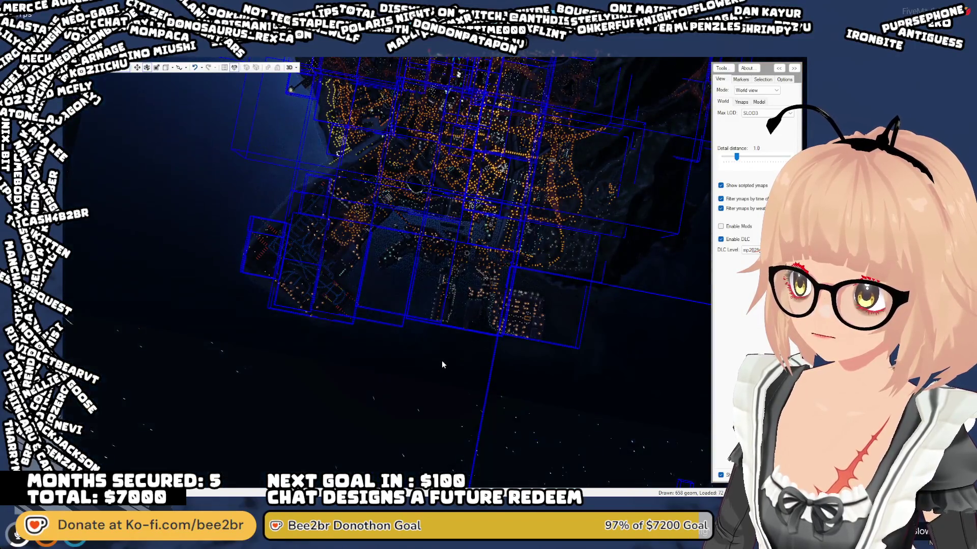
left_click_drag(442, 361, 461, 289)
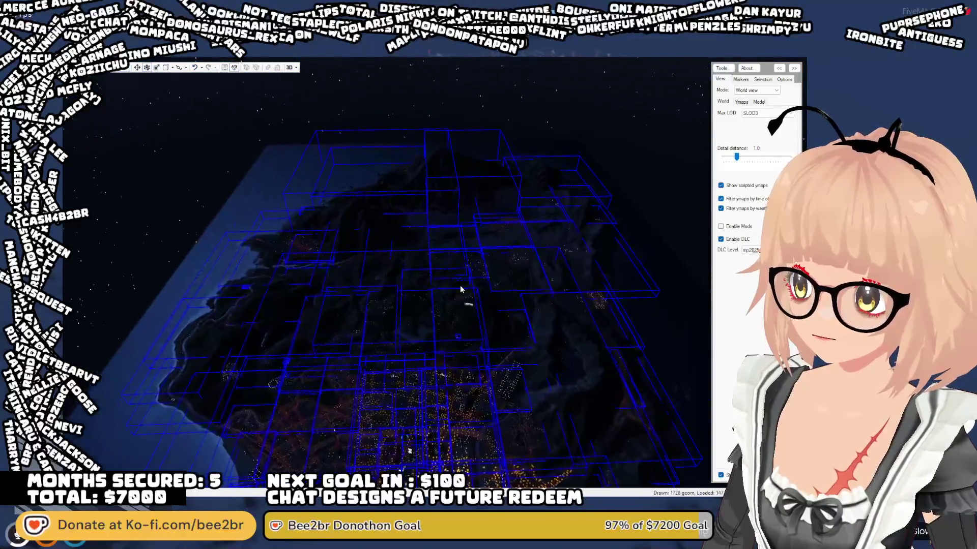
scroll(460, 288, "up", 2)
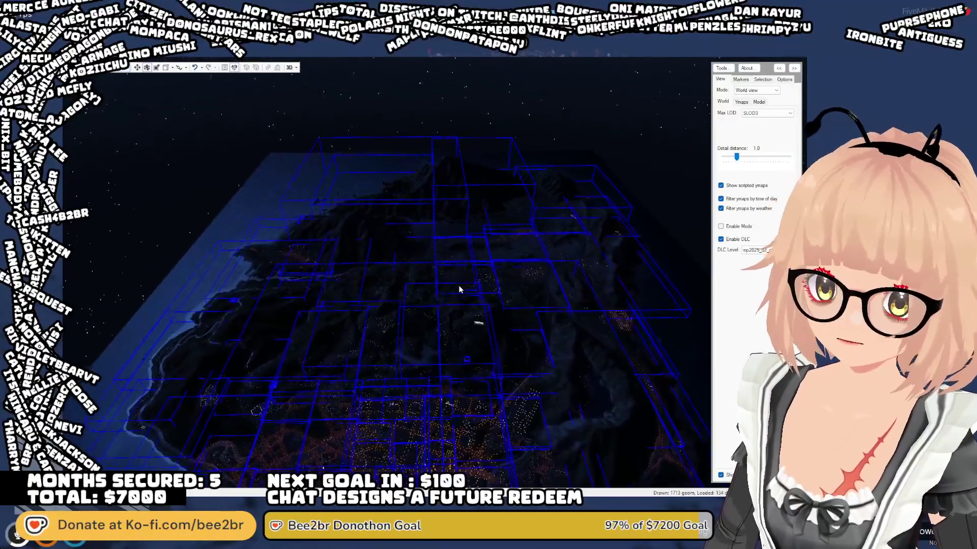
scroll(459, 289, "up", 5)
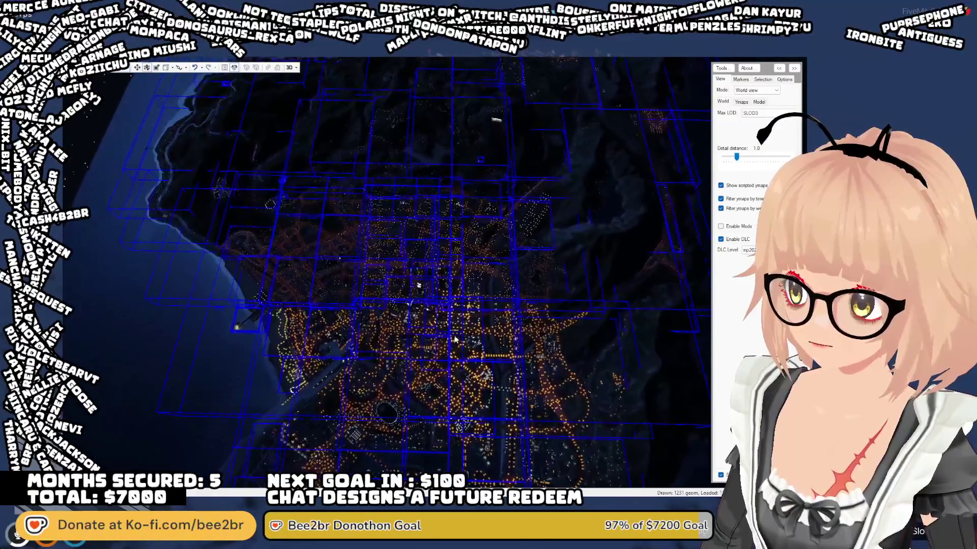
scroll(456, 340, "up", 3)
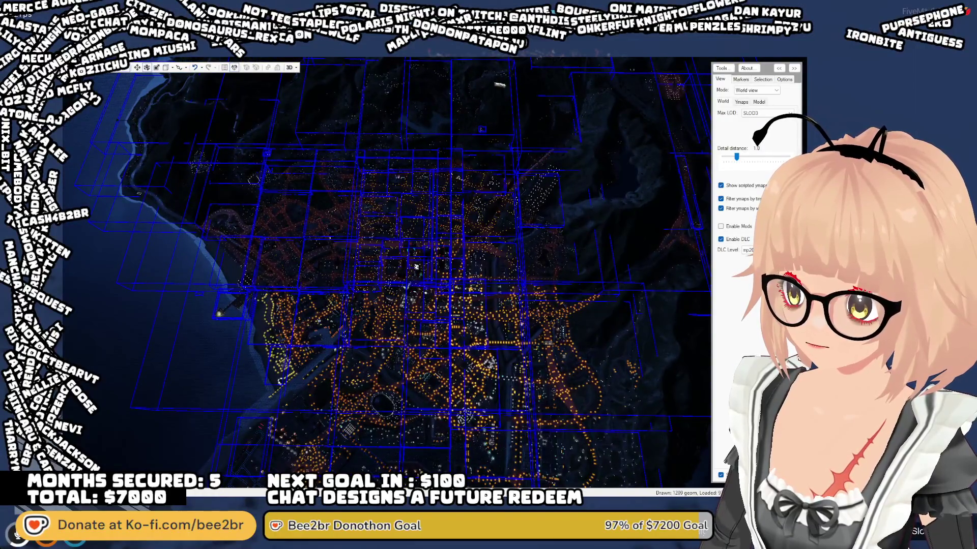
left_click_drag(416, 267, 458, 364)
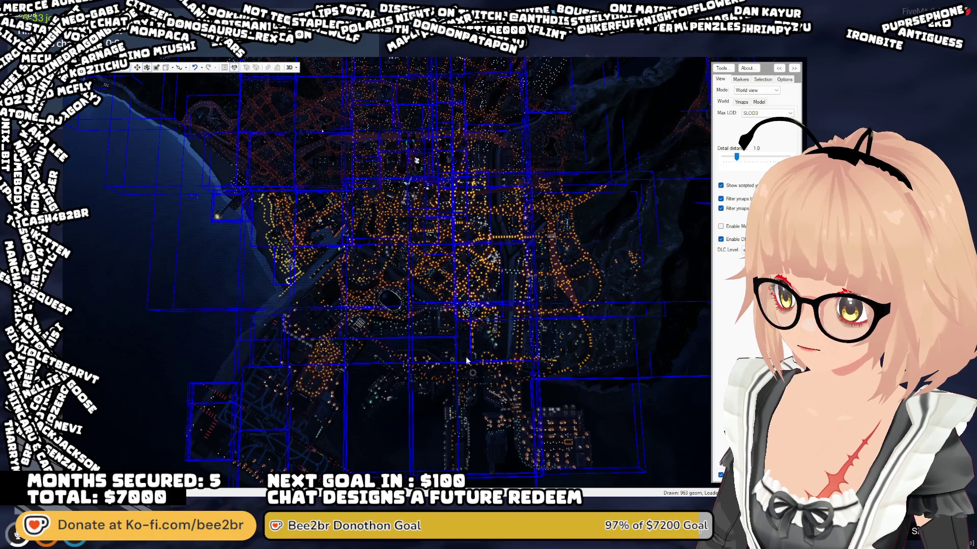
- Fly forward across the downtown street grid with W and zoom in slightly
key("w")
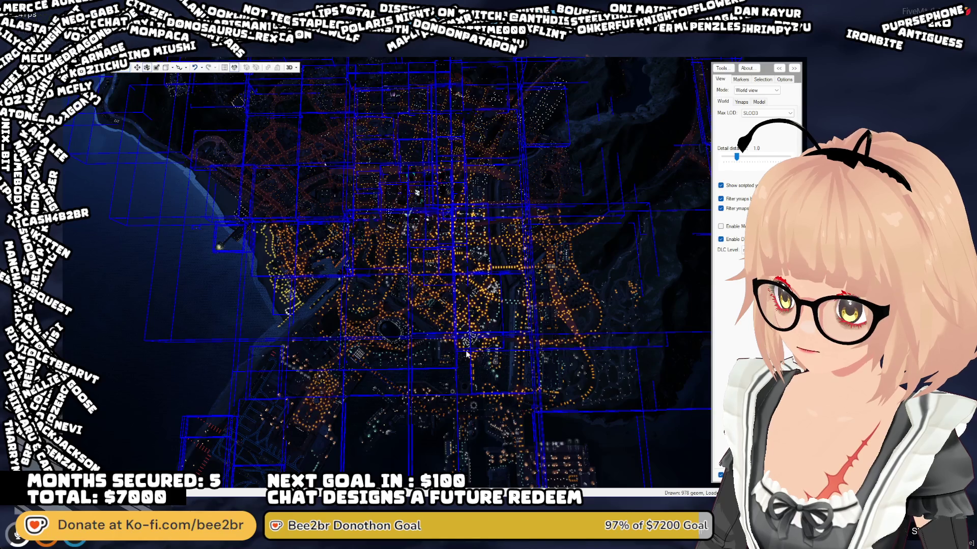
key("w")
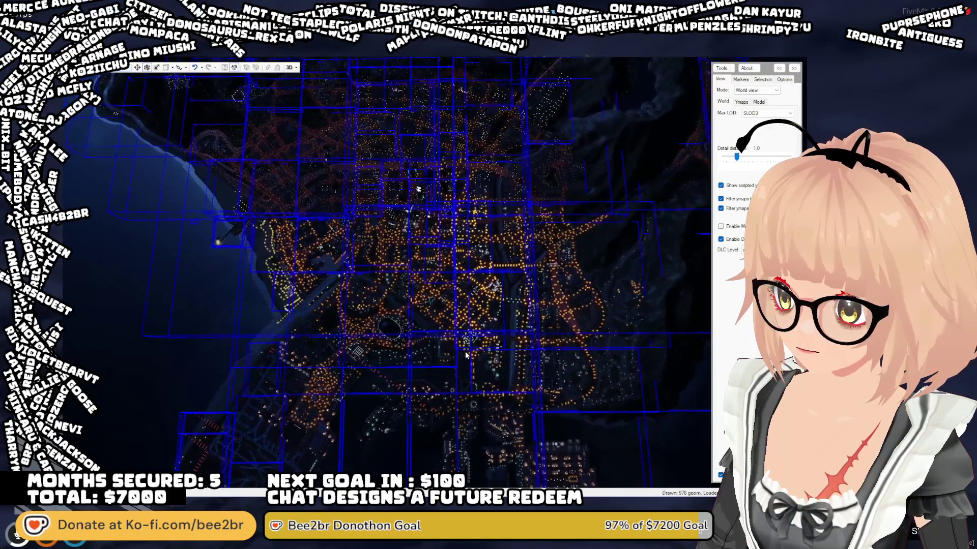
key("w")
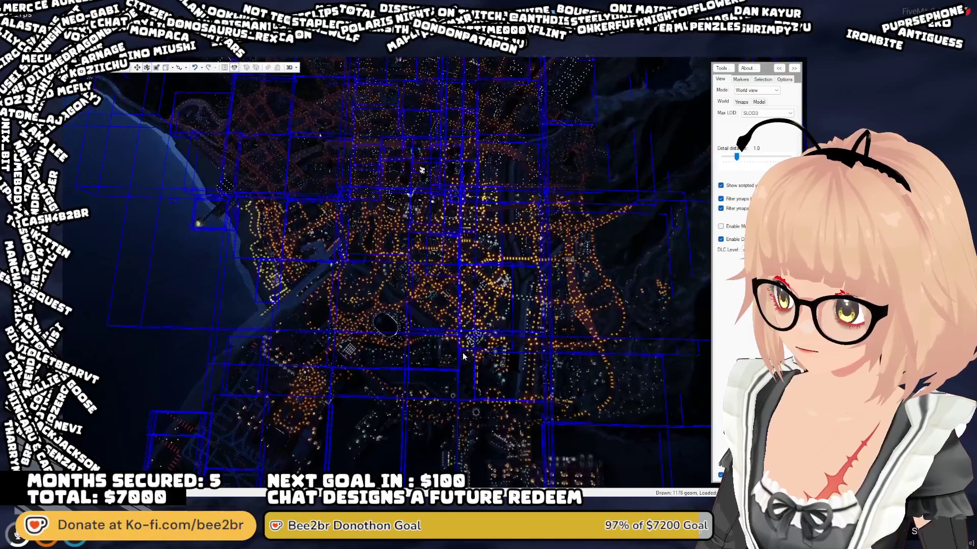
key("w")
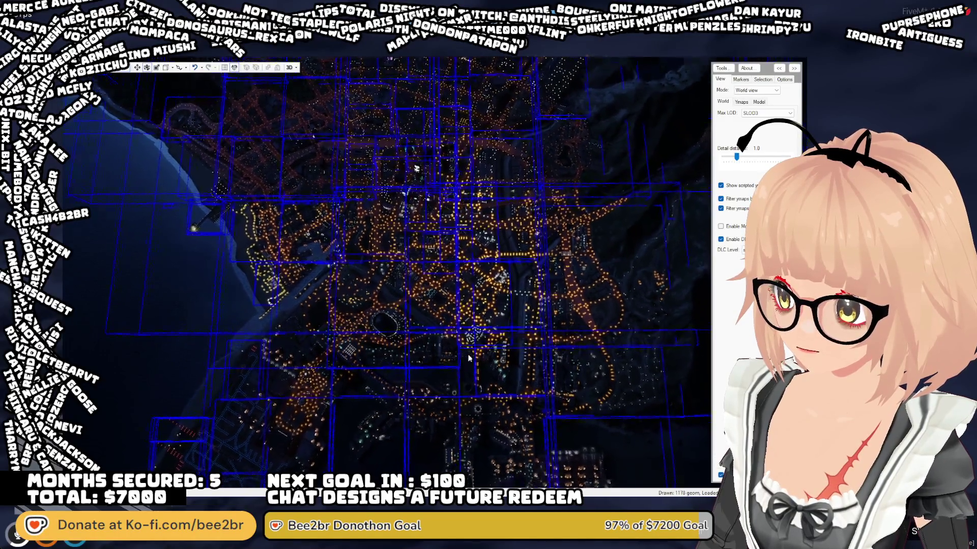
key("w")
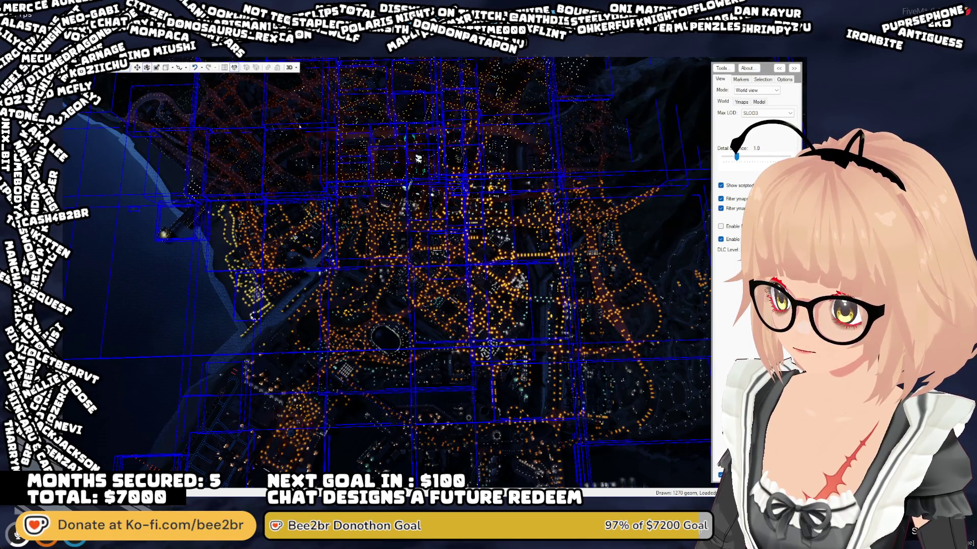
scroll(458, 383, "up", 5)
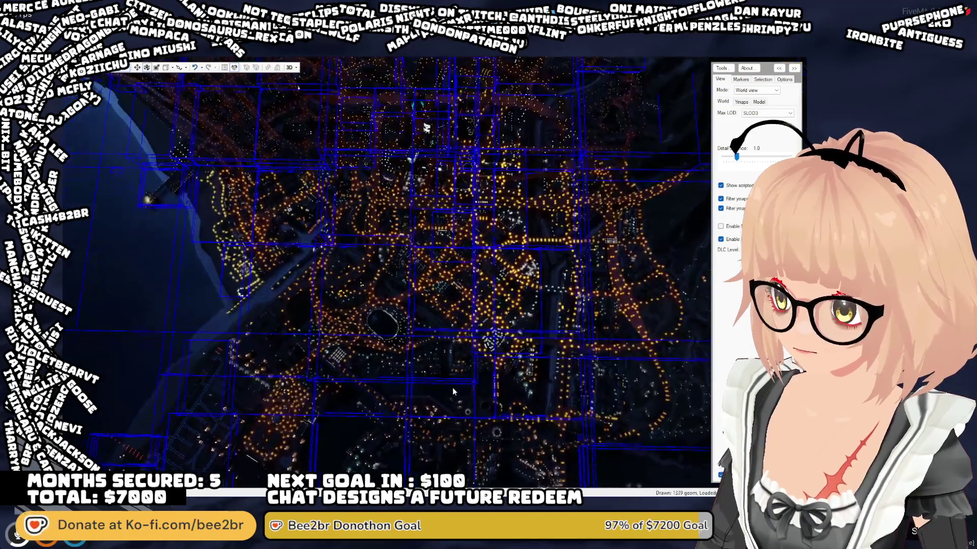
- Zoom in over downtown and select the street light entity on the freeway interchange
mouse_move(453, 388)
left_mouse_down()
mouse_move(331, 383)
mouse_move(283, 356)
mouse_move(299, 351)
left_mouse_up()
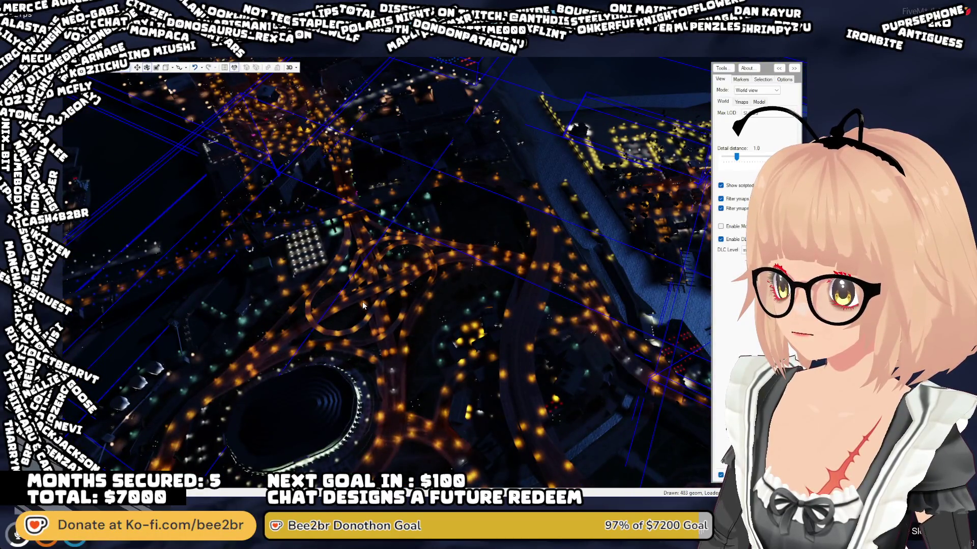
scroll(361, 307, "up", 5)
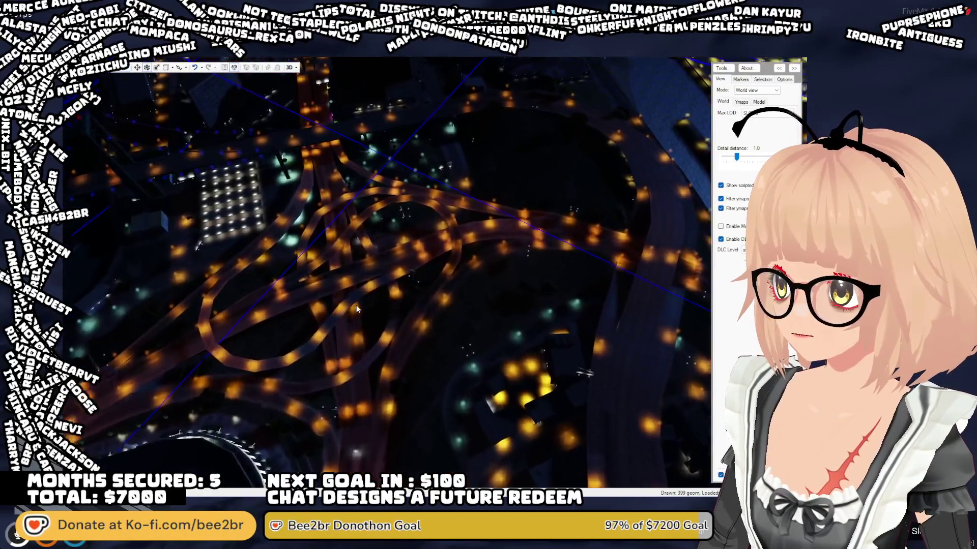
left_click(381, 267)
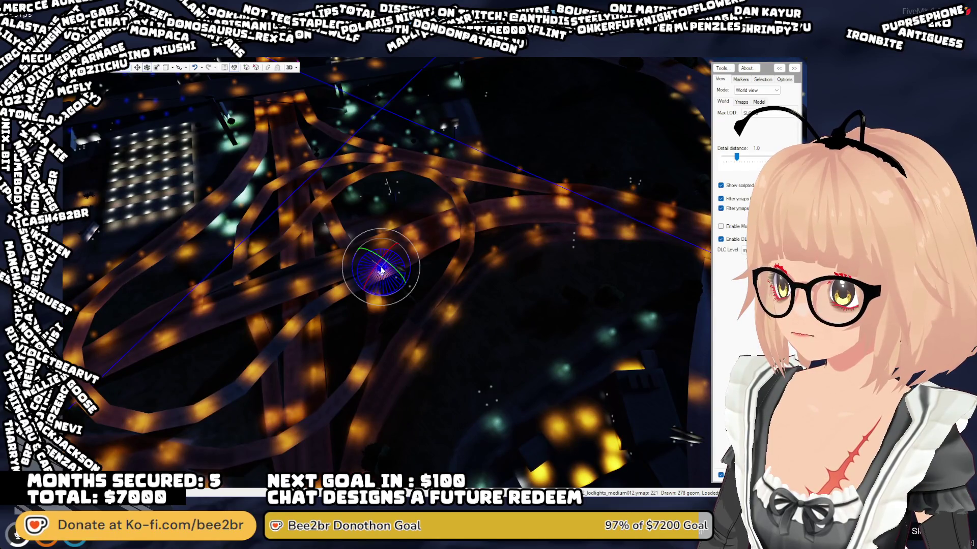
left_click(410, 289)
- Nudge the selected light slightly along the road and tilt the camera to an angled view
left_click_drag(411, 273, 402, 220)
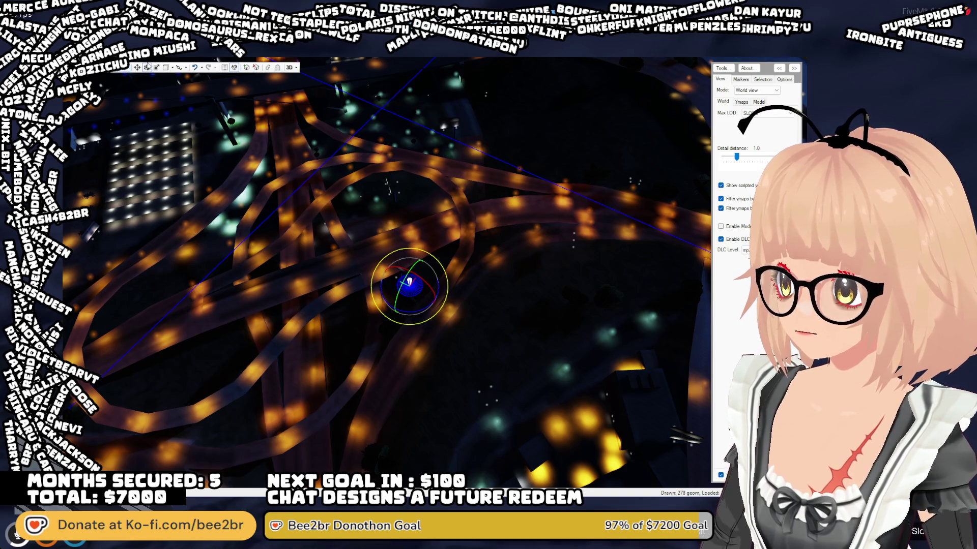
mouse_move(285, 152)
left_mouse_down()
mouse_move(371, 203)
mouse_move(376, 167)
mouse_move(512, 257)
left_mouse_up()
scroll(513, 257, "down", 10)
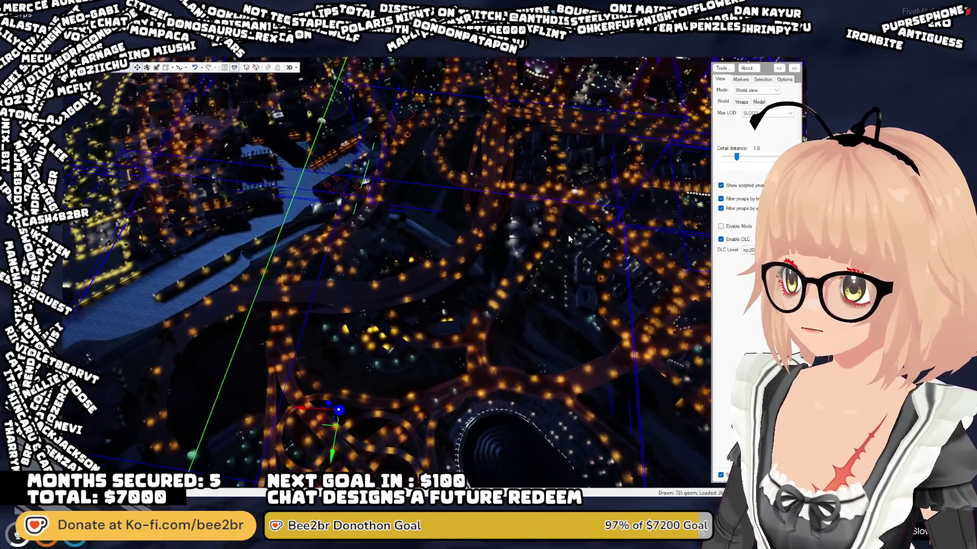
- Zoom out to a wide top-down view showing the light's green ymap box around the stadium blocks
scroll(575, 246, "down", 10)
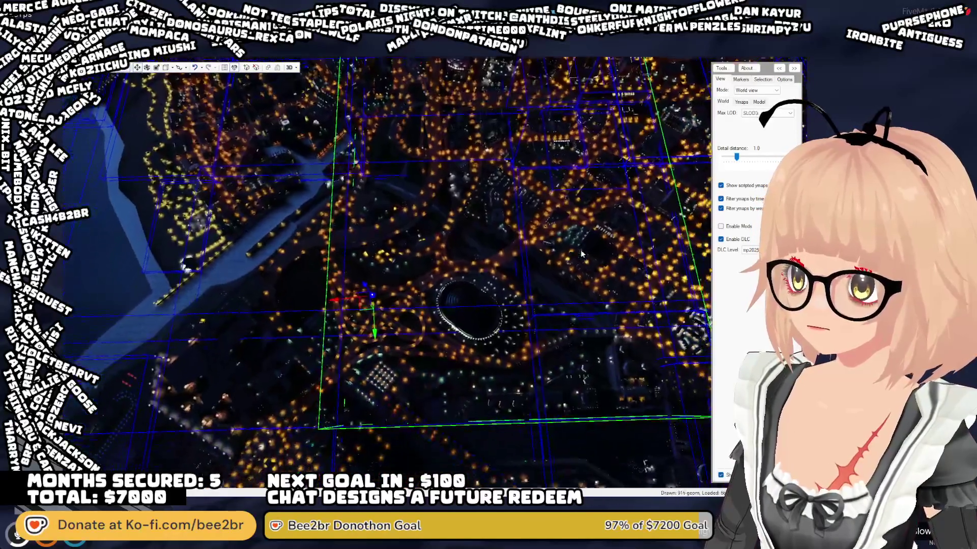
scroll(581, 253, "down", 3)
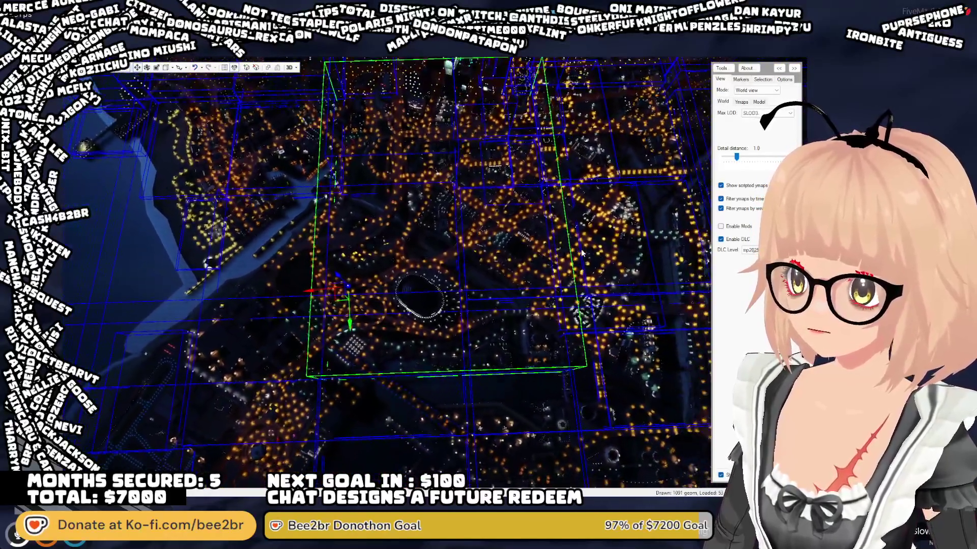
scroll(581, 252, "down", 3)
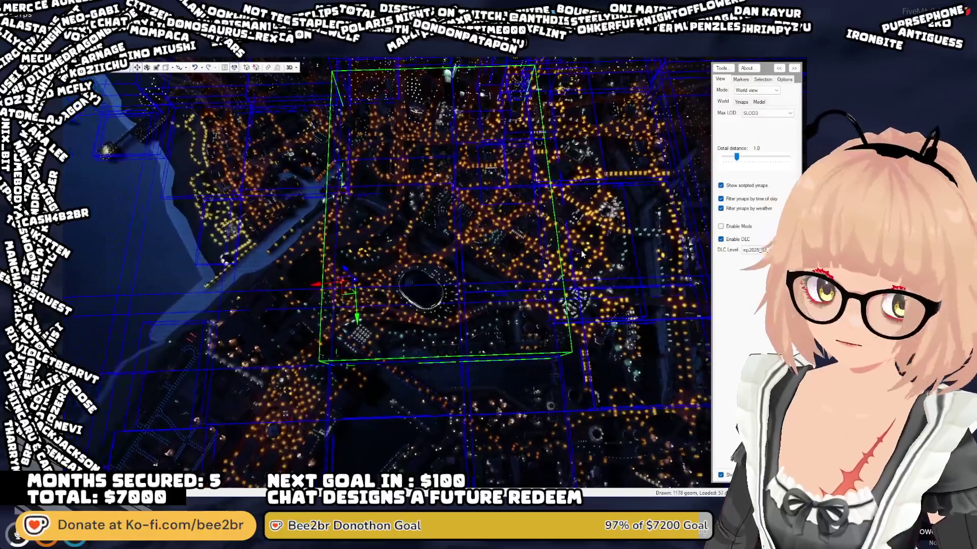
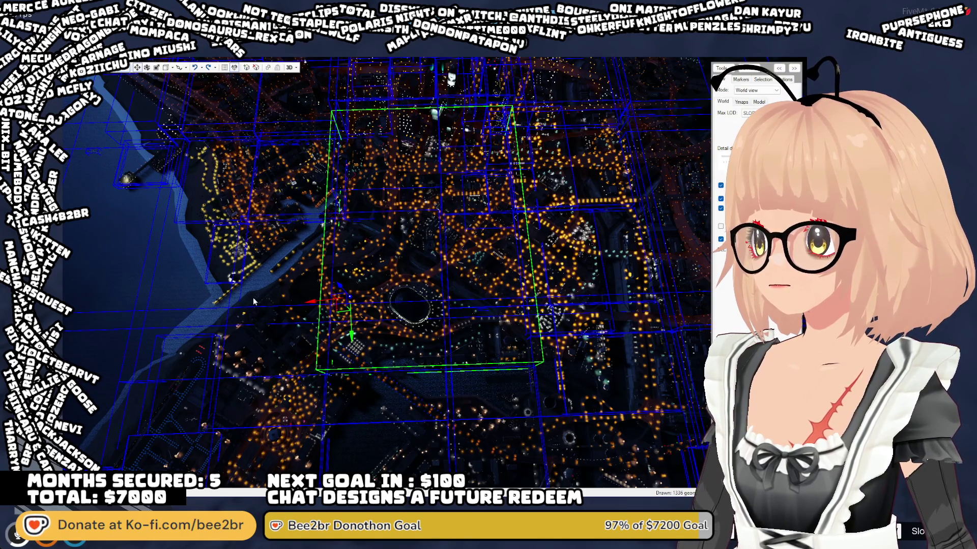
- Zoom the CodeWalker view out over the night-time city to compare its lights
scroll(255, 299, "up", 1)
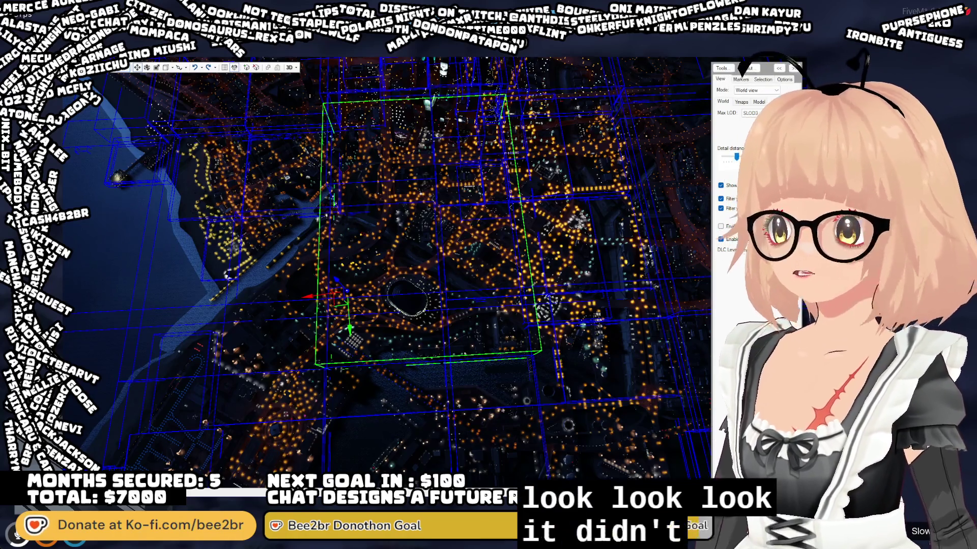
scroll(100, 422, "down", 10)
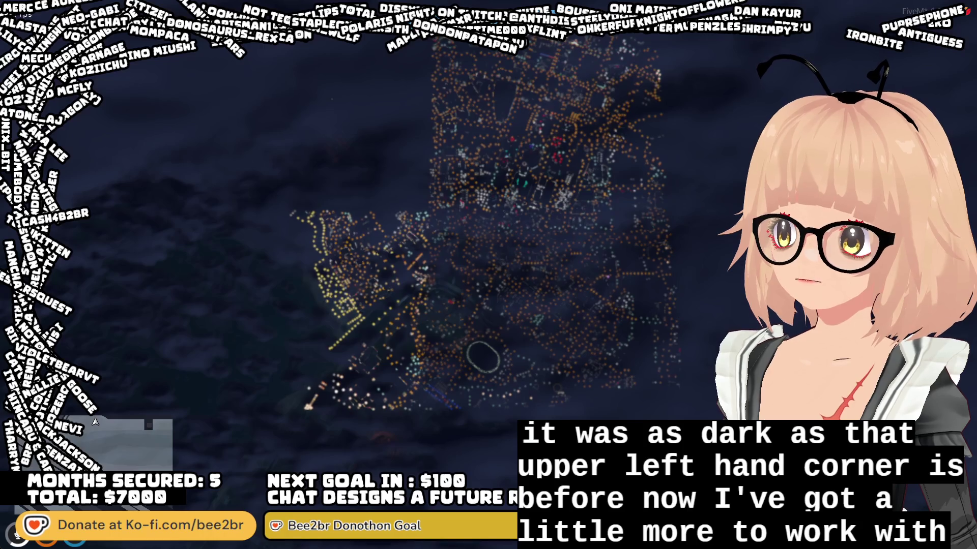
- Pan the FiveM pause map south and back north to inspect the city lights
key("s")
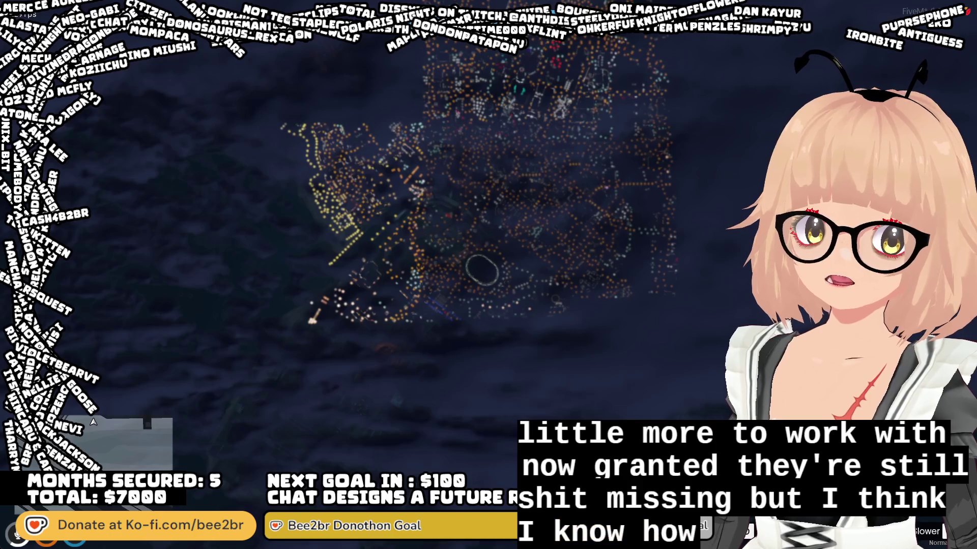
key("w")
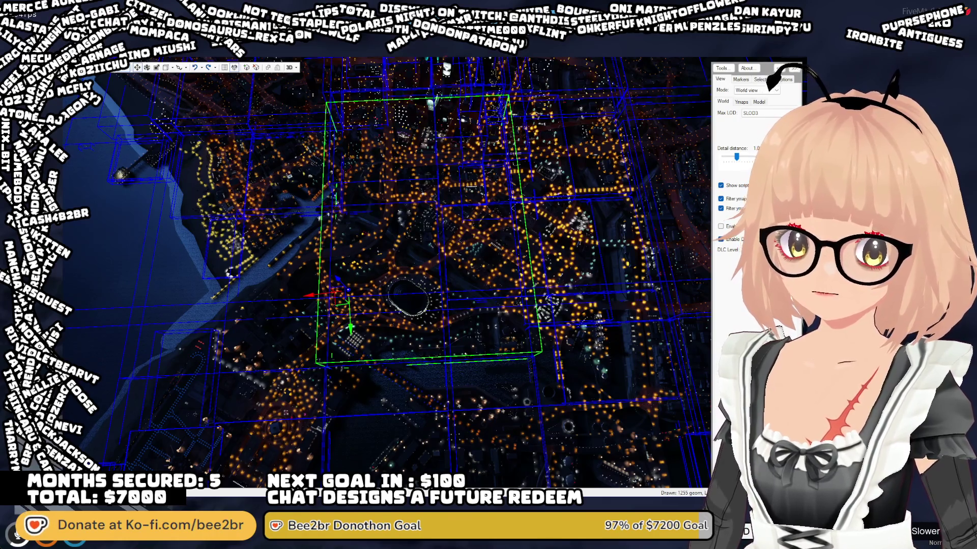
- Tilt and zoom the CodeWalker view toward the horizon over the night city
mouse_move(285, 366)
left_mouse_down()
mouse_move(261, 283)
mouse_move(301, 357)
mouse_move(310, 345)
mouse_move(292, 341)
mouse_move(296, 293)
mouse_move(321, 162)
left_mouse_up()
scroll(292, 337, "up", 5)
scroll(321, 162, "up", 5)
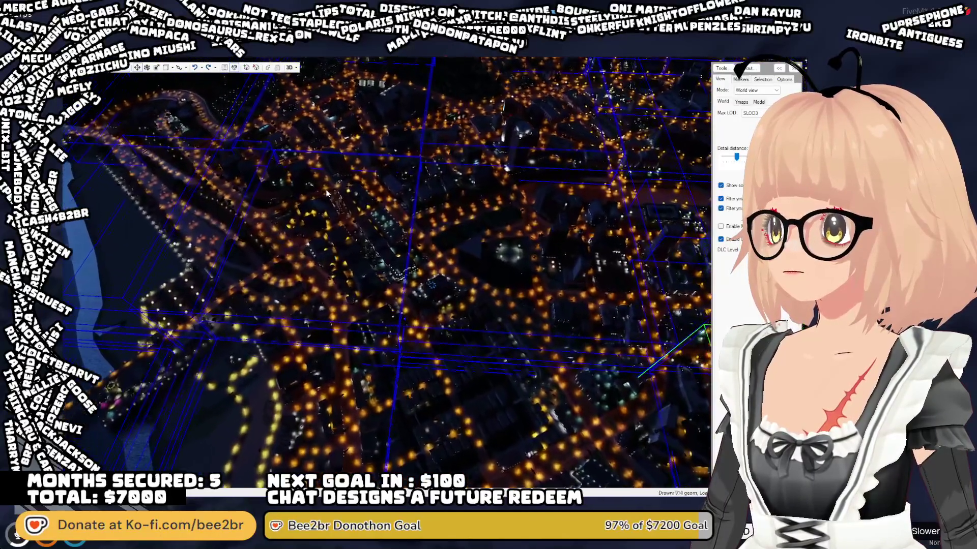
scroll(308, 183, "up", 5)
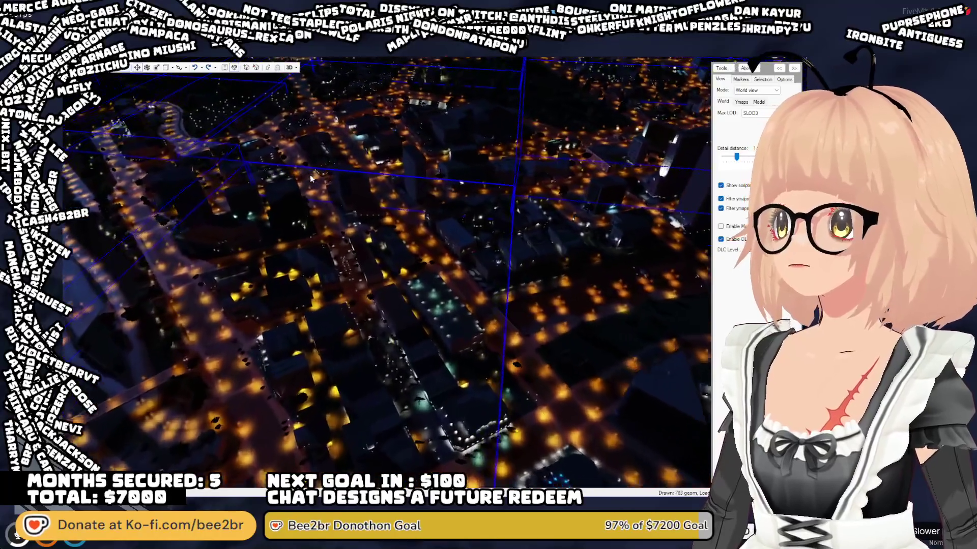
mouse_move(294, 169)
left_mouse_down()
mouse_move(291, 182)
mouse_move(270, 161)
mouse_move(279, 161)
mouse_move(267, 172)
mouse_move(318, 201)
mouse_move(310, 309)
mouse_move(335, 346)
mouse_move(361, 362)
mouse_move(367, 341)
mouse_move(331, 348)
left_mouse_up()
- Select a city object in CodeWalker, then preview the Civilian character at FiveM's selection screen
left_click(328, 208)
scroll(331, 346, "down", 10)
scroll(368, 338, "down", 3)
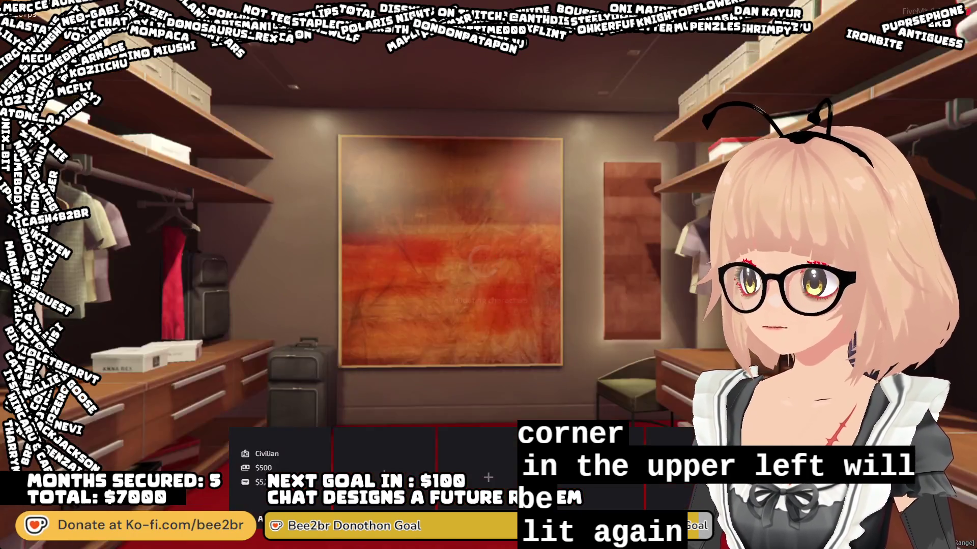
left_click(262, 460)
- Spawn as the Civilian character at the Last Location
left_click(245, 445)
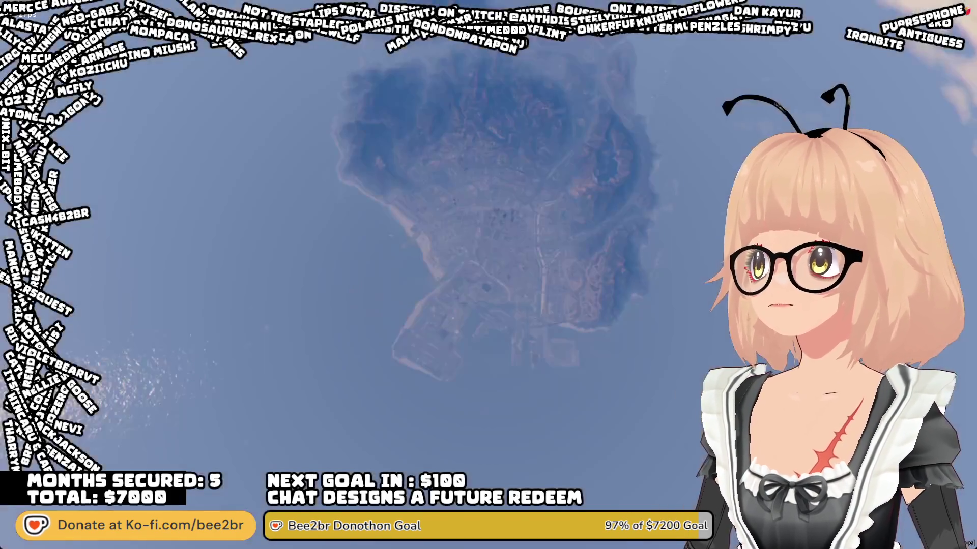
left_click(150, 100)
left_click(145, 285)
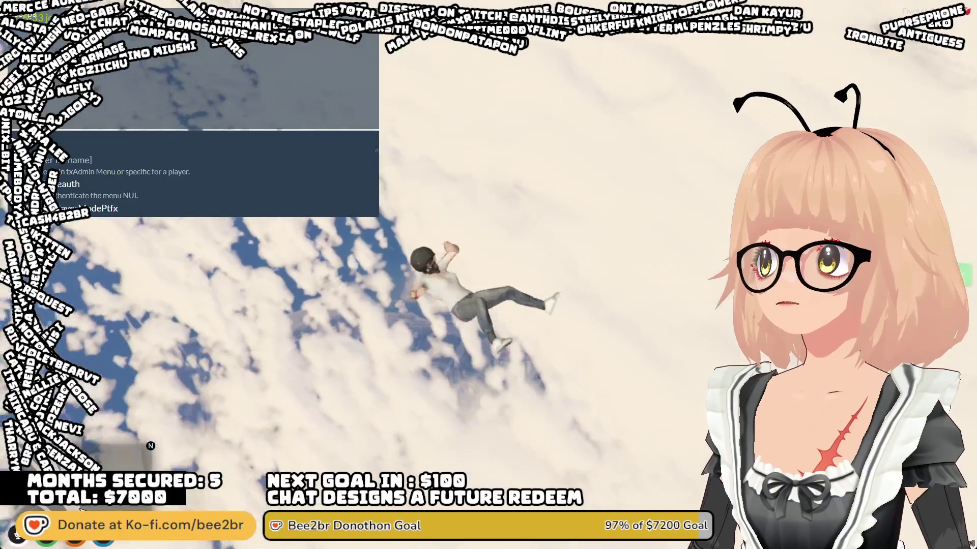
- Enable NoClip from the F1 admin menu, close the menus, and set the world time to night
key("F1")
key("Return")
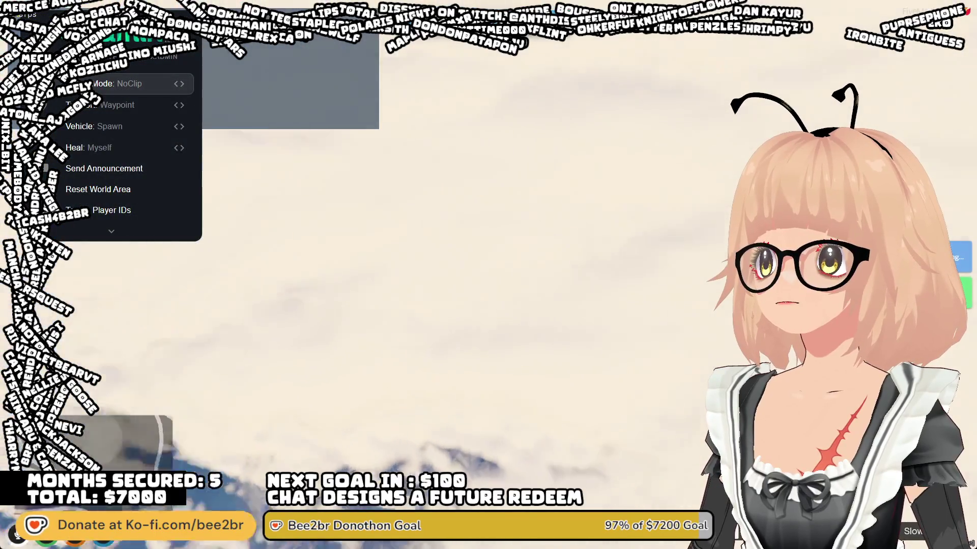
key("F2")
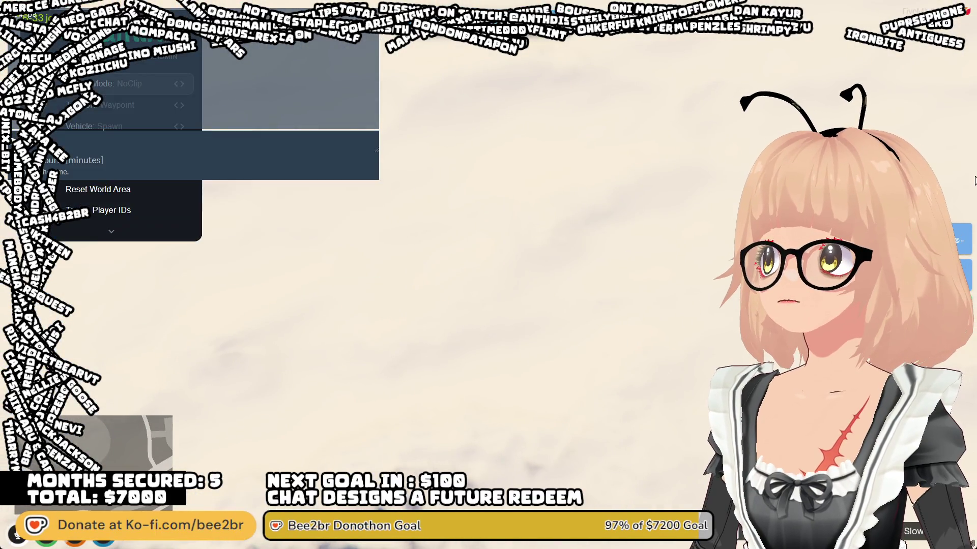
key("i")
key("Escape")
key("Escape")
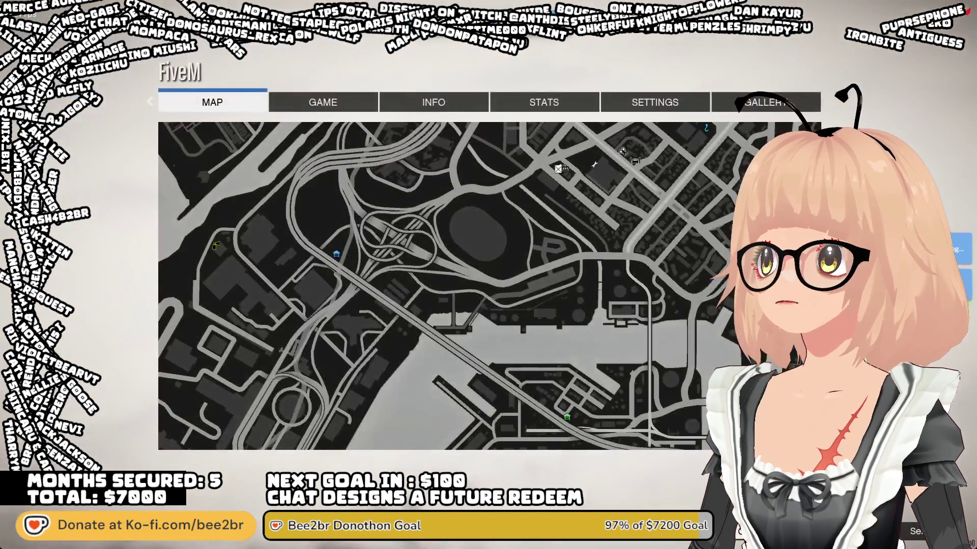
key("Escape")
key("Return")
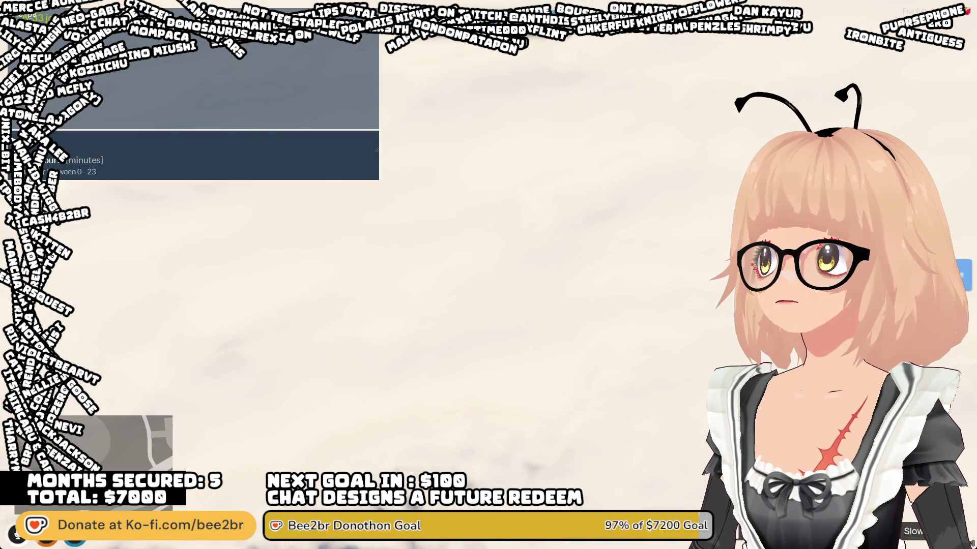
key("Return")
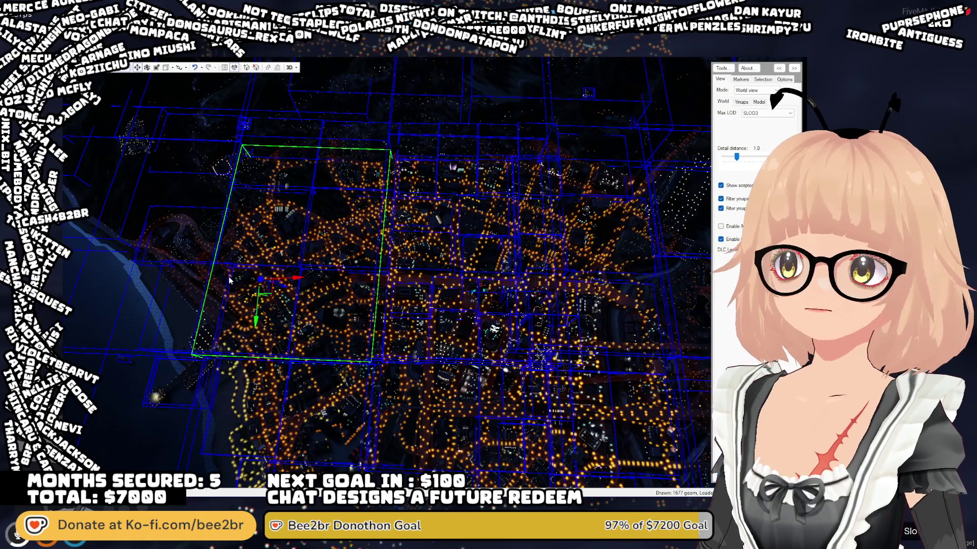
- Tilt the CodeWalker camera to look down on the night-lit city streets
mouse_move(454, 270)
left_mouse_down()
mouse_move(422, 323)
mouse_move(422, 314)
mouse_move(432, 324)
left_mouse_up()
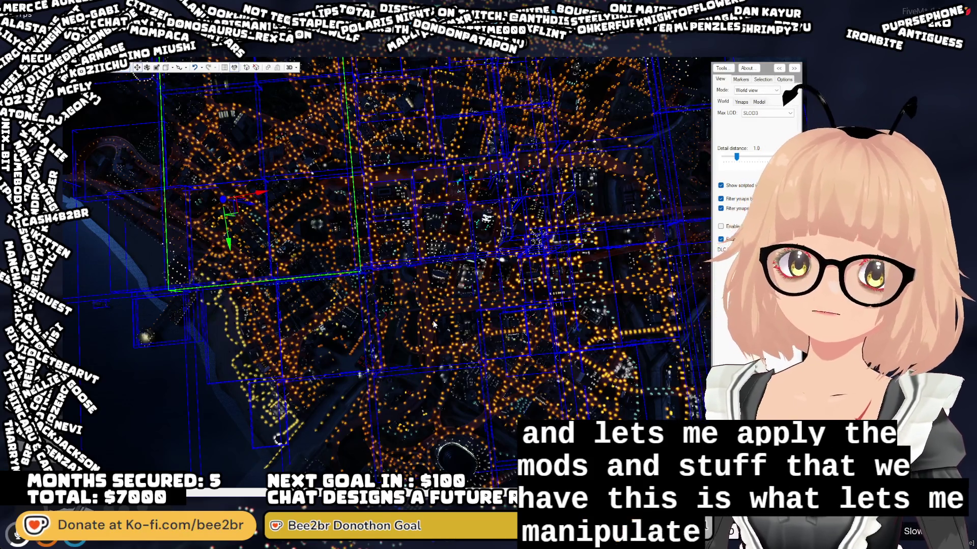
- Orbit around the downtown lights and select a downtown building block to show its bounding box
mouse_move(435, 324)
left_mouse_down()
mouse_move(450, 316)
mouse_move(381, 296)
mouse_move(192, 84)
left_mouse_up()
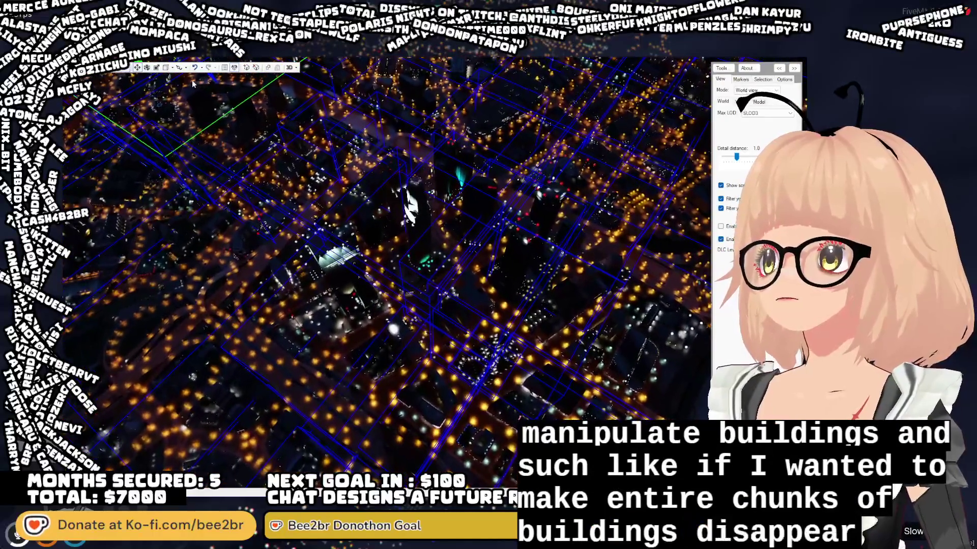
left_click(351, 259)
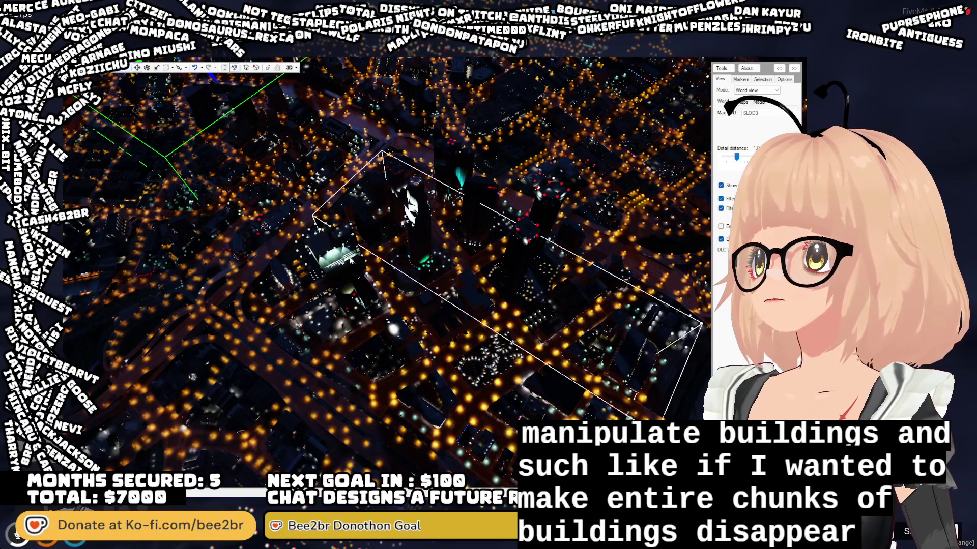
left_click_drag(413, 249, 425, 274)
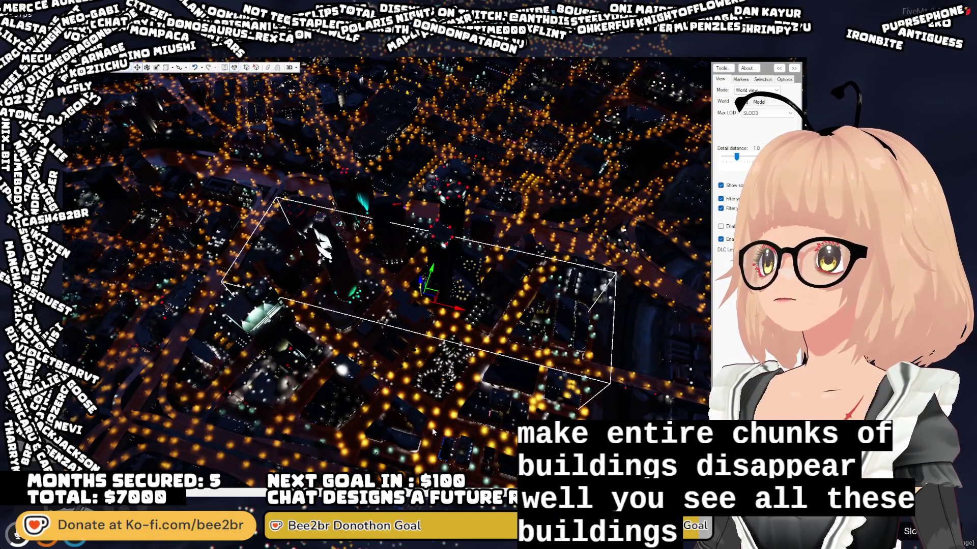
left_click(424, 348)
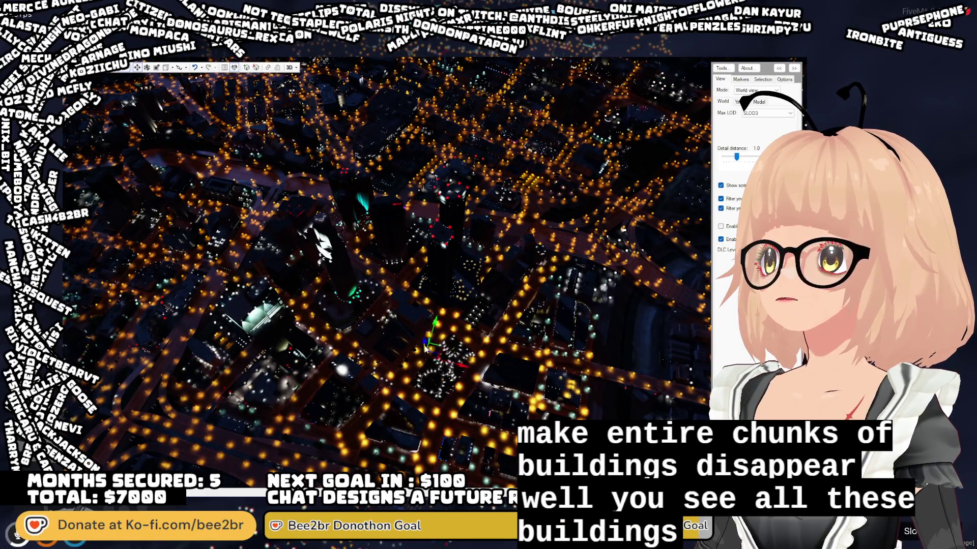
left_click(277, 329)
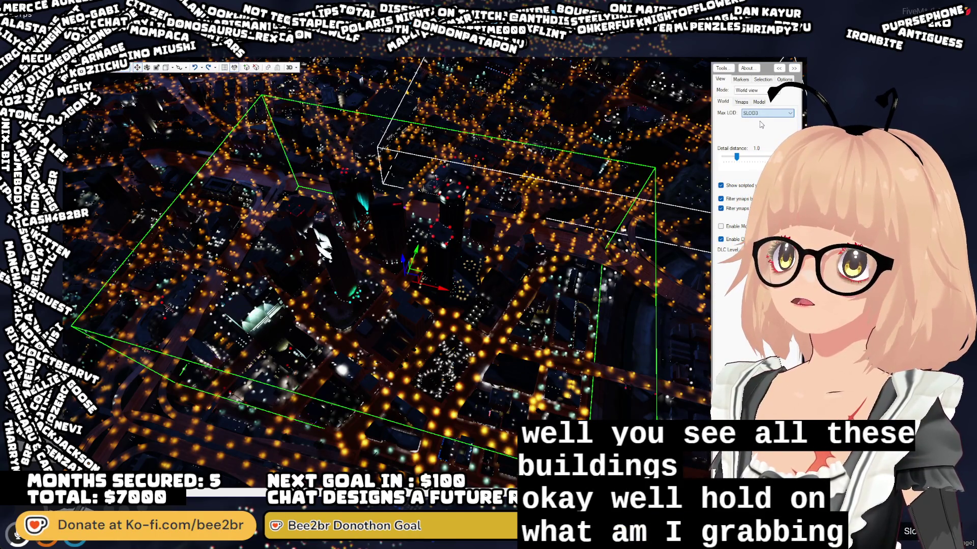
- Select several downtown towers and buildings at ORPHANHD detail to inspect them, then deselect
scroll(761, 119, "up", 5)
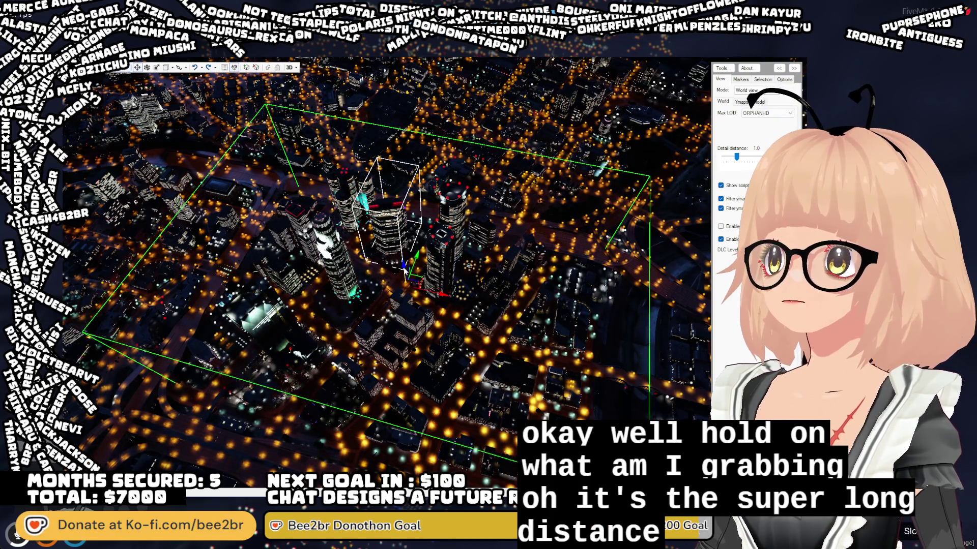
left_click(329, 243)
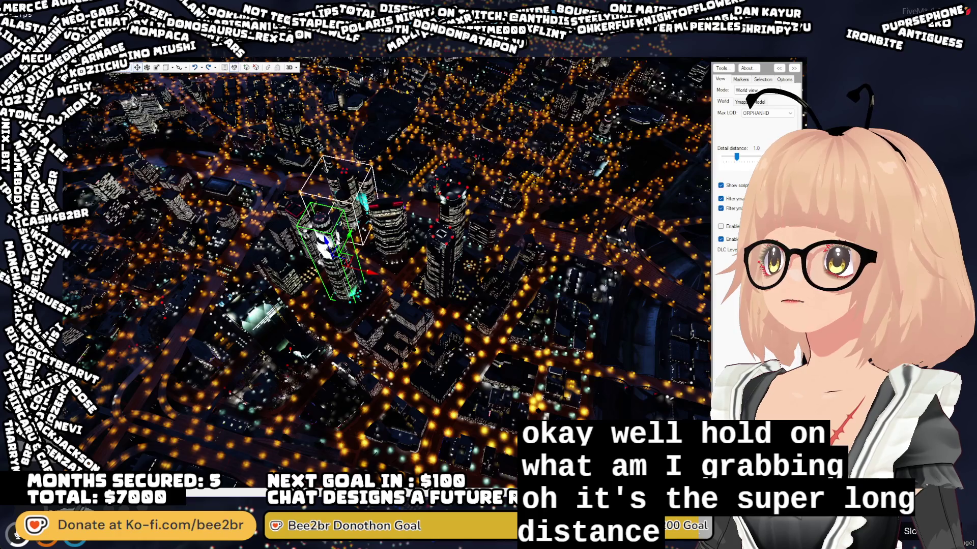
left_click(350, 284)
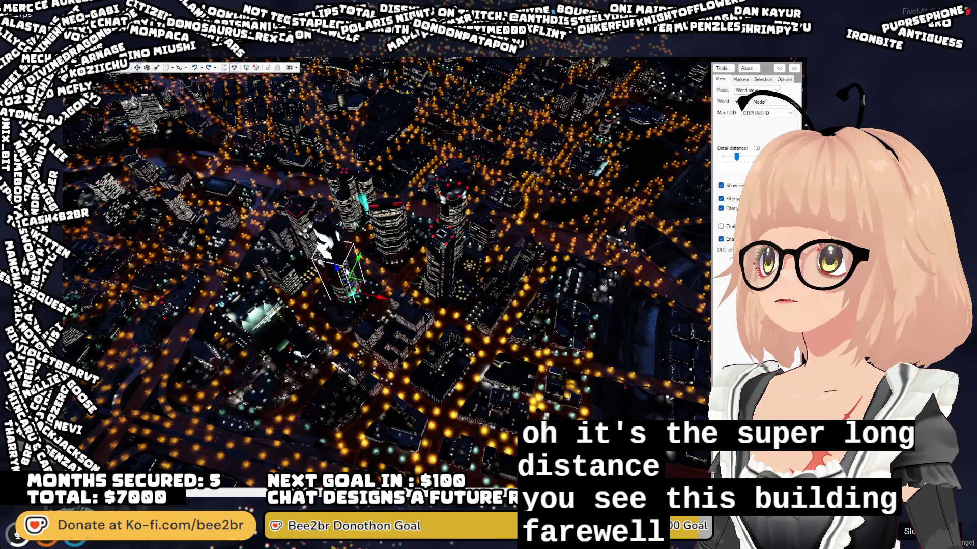
left_click(316, 119)
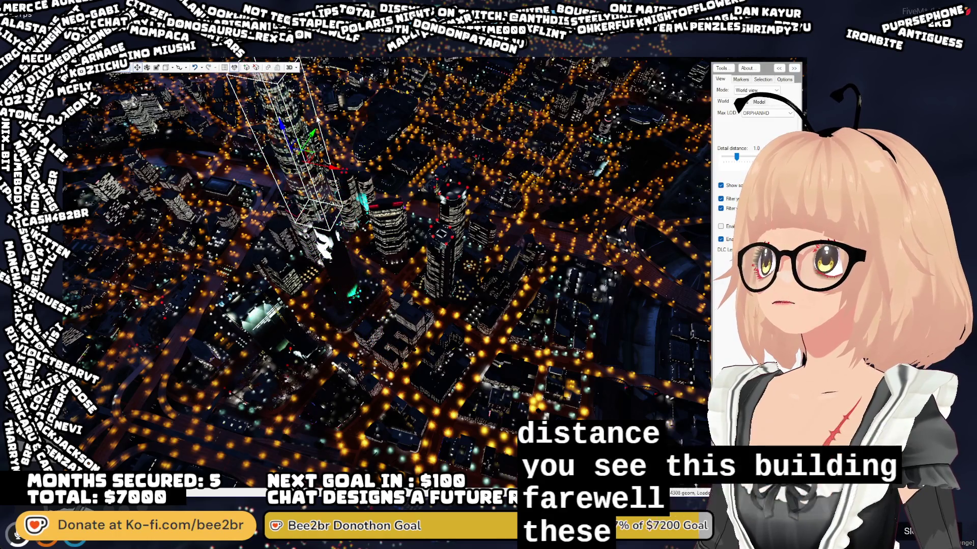
left_click(393, 211)
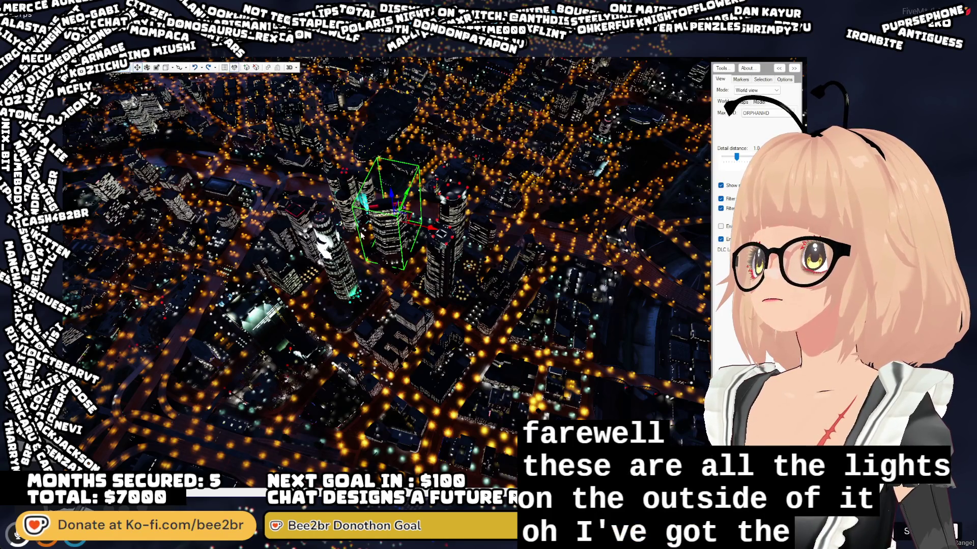
left_click(352, 283)
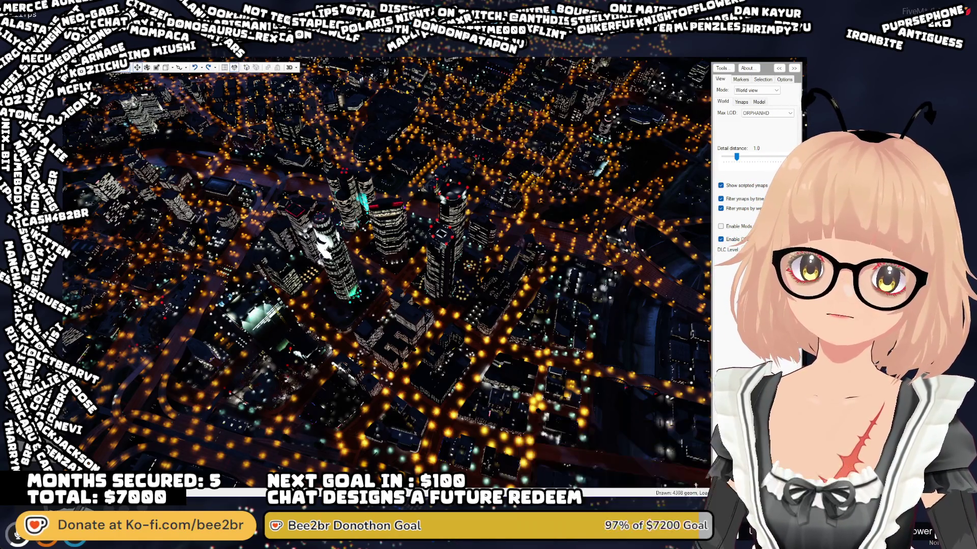
- Select the large map object at the upper-left coast and swing the camera toward the waterfront
left_click_drag(457, 153, 452, 216)
scroll(448, 218, "down", 5)
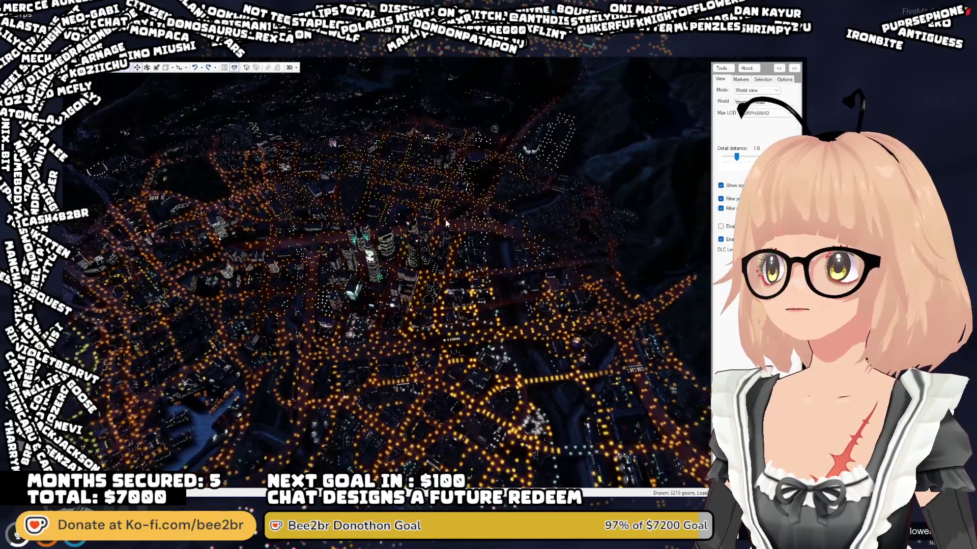
scroll(444, 223, "up", 3)
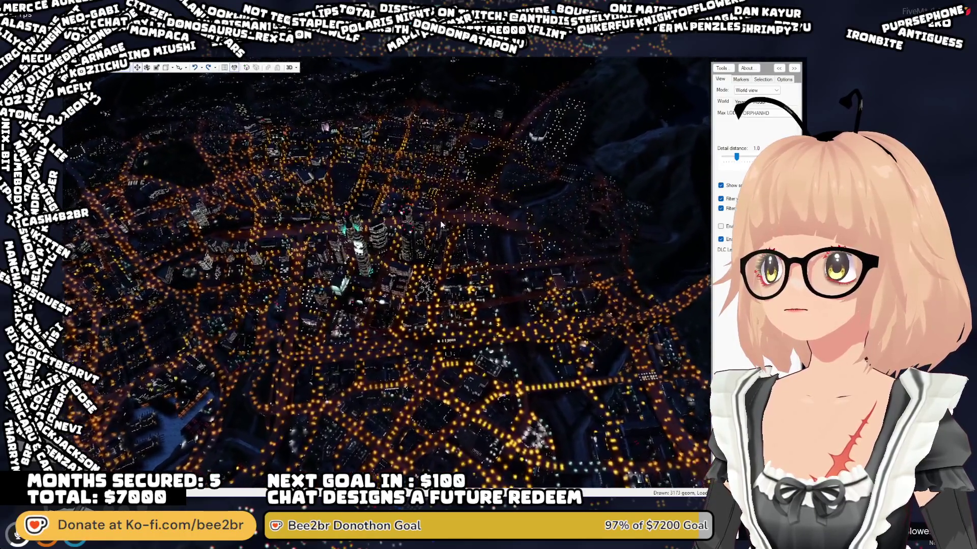
scroll(429, 225, "up", 1)
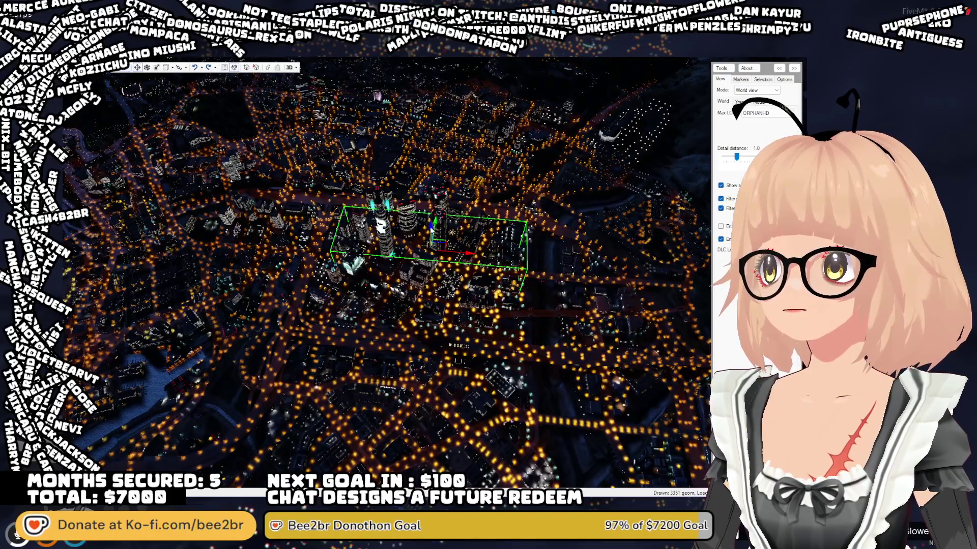
left_click(429, 227)
mouse_move(412, 224)
left_mouse_down()
mouse_move(363, 210)
mouse_move(417, 238)
mouse_move(417, 263)
mouse_move(523, 313)
mouse_move(596, 310)
mouse_move(447, 277)
mouse_move(203, 91)
left_mouse_up()
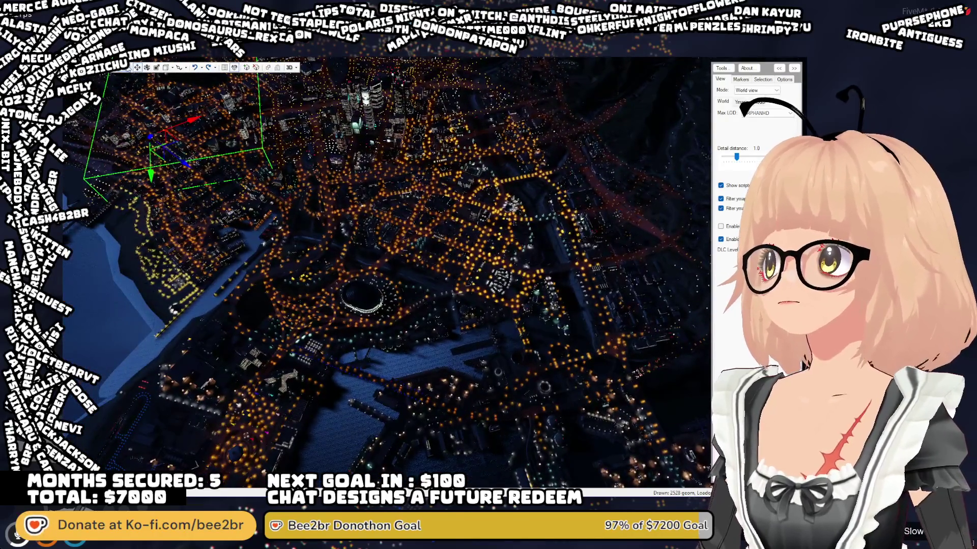
scroll(172, 202, "up", 5)
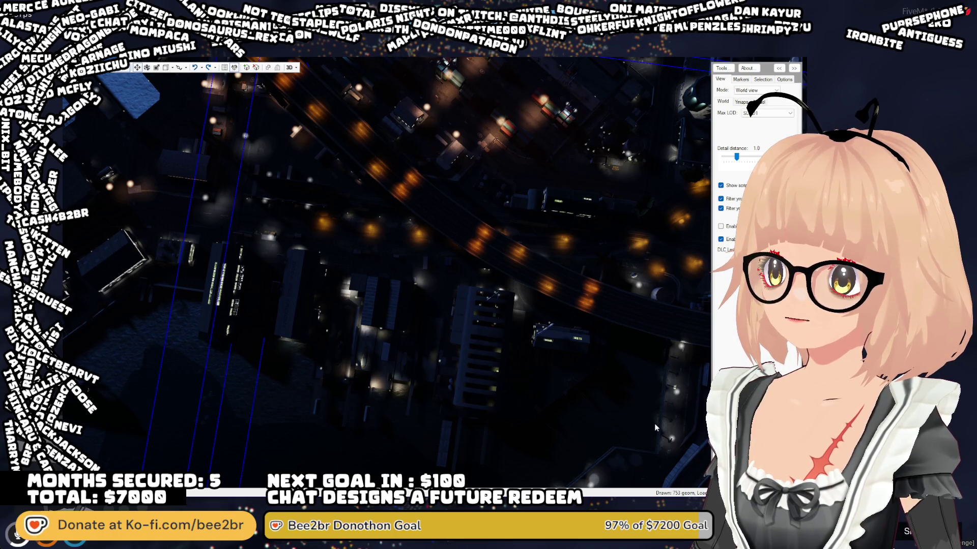
- Tilt to an oblique waterfront close-up and select the lodlights_medium018.ymap light near the round structure
scroll(450, 392, "down", 5)
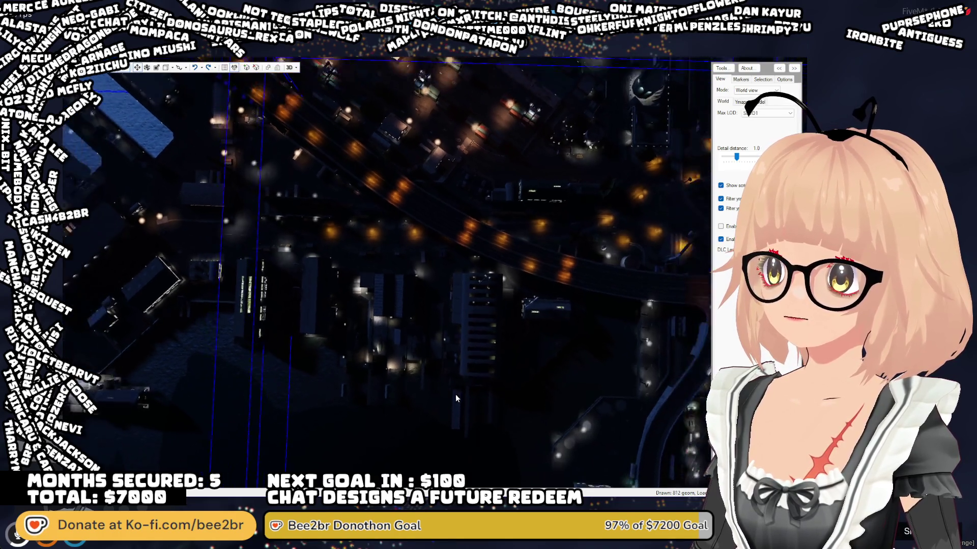
scroll(461, 391, "down", 3)
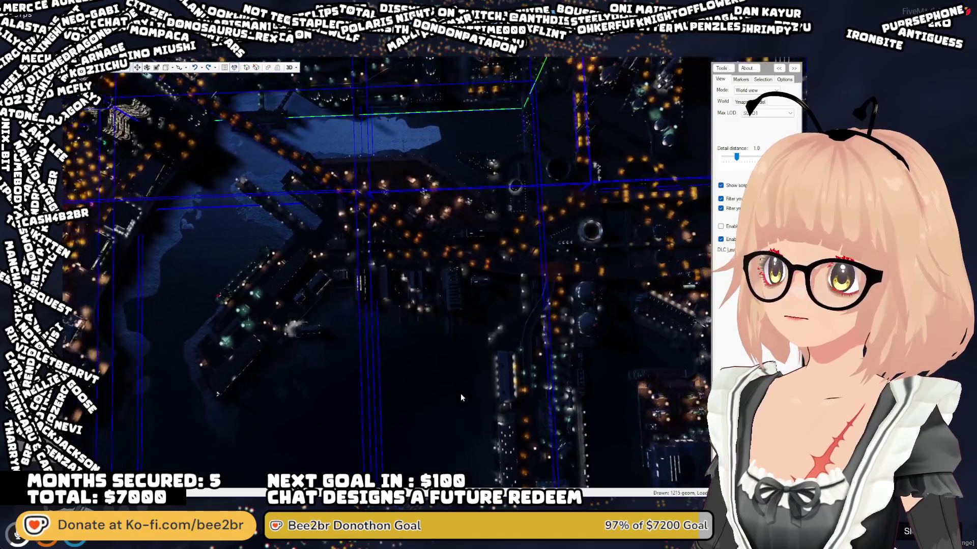
scroll(461, 397, "up", 5)
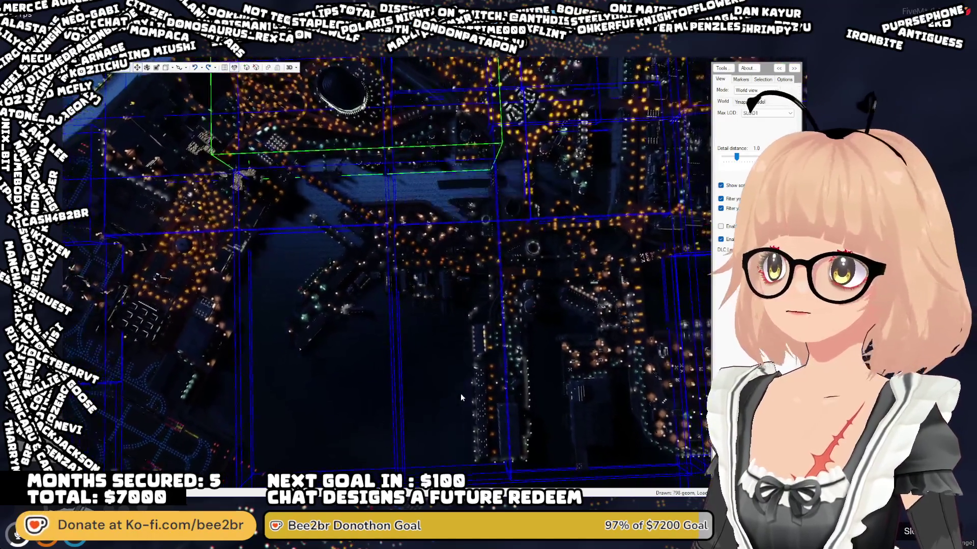
scroll(461, 395, "down", 3)
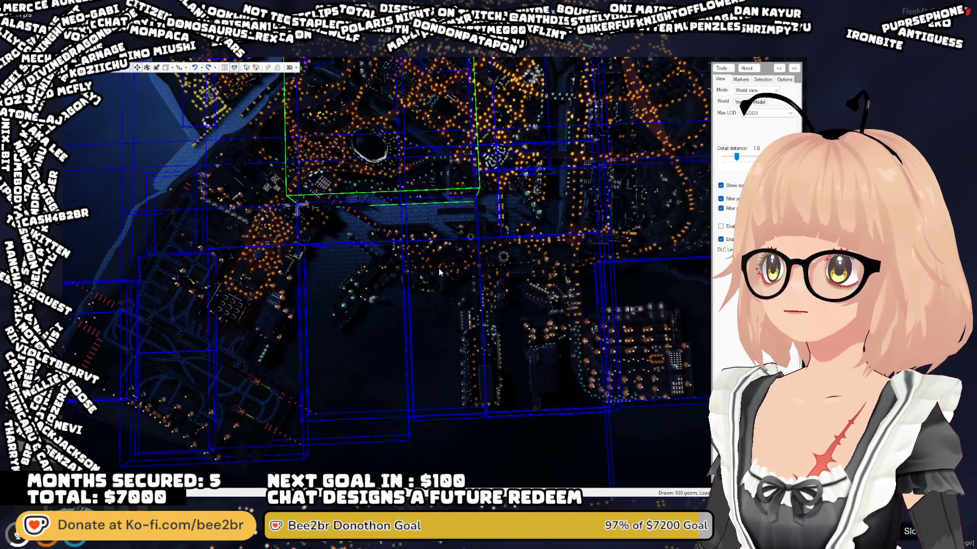
scroll(442, 288, "up", 3)
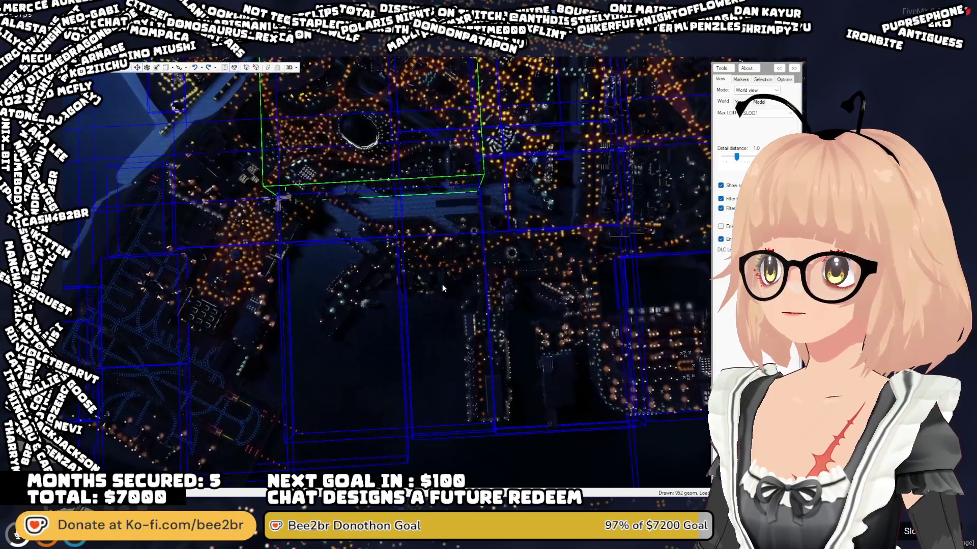
scroll(441, 288, "up", 4)
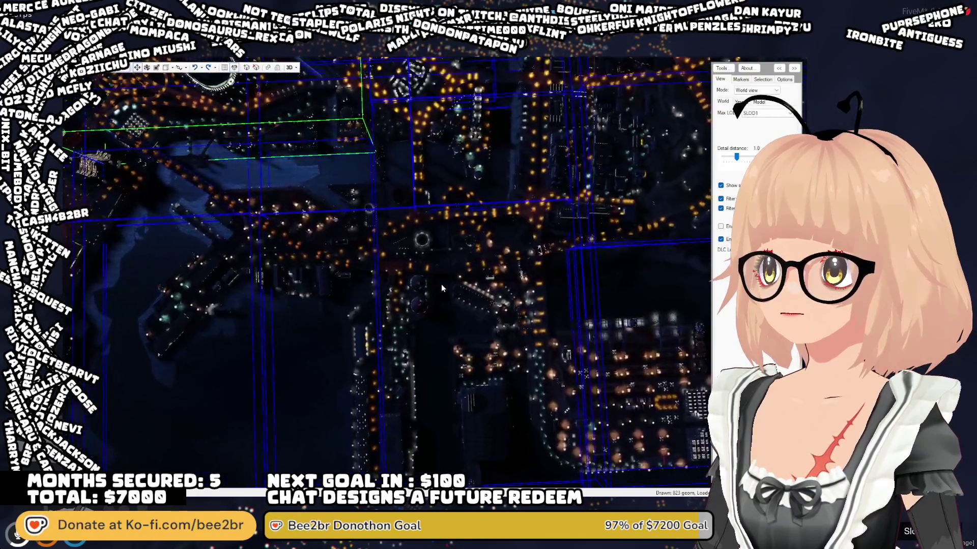
mouse_move(440, 289)
left_mouse_down()
mouse_move(437, 252)
mouse_move(435, 276)
mouse_move(421, 286)
mouse_move(372, 270)
mouse_move(370, 226)
left_mouse_up()
left_click(364, 221)
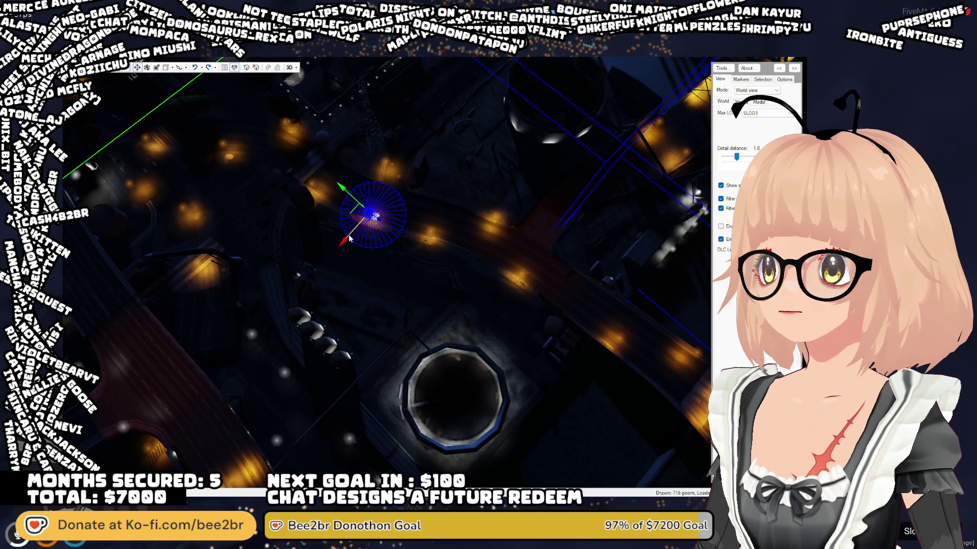
- Undo the accidental nudge of the selected light, then zoom out to a top-down view of downtown
left_click_drag(342, 244, 342, 244)
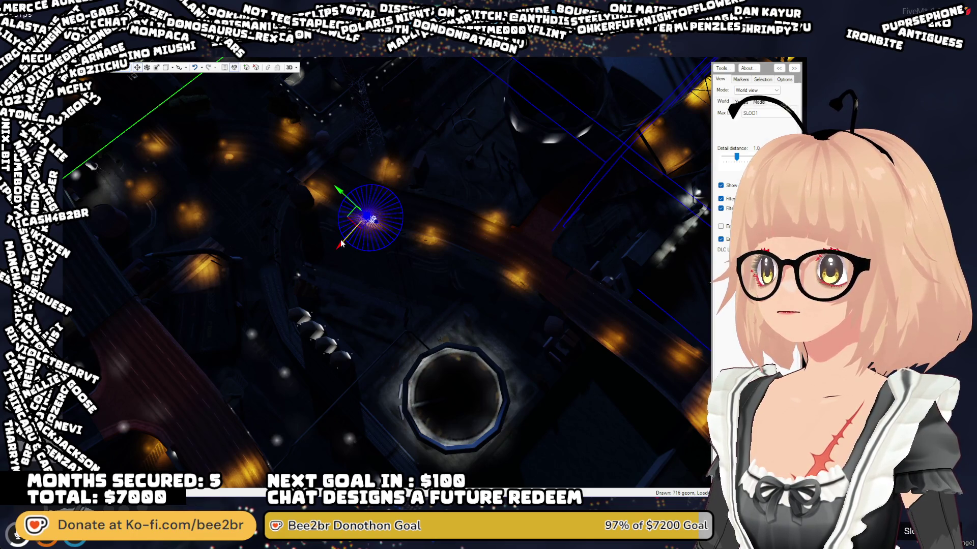
key("ctrl+z")
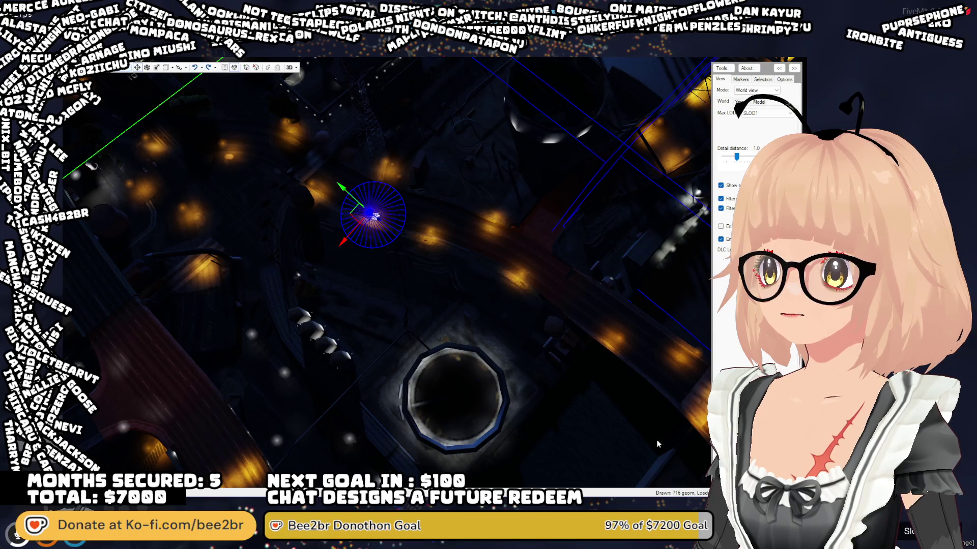
scroll(450, 384, "down", 5)
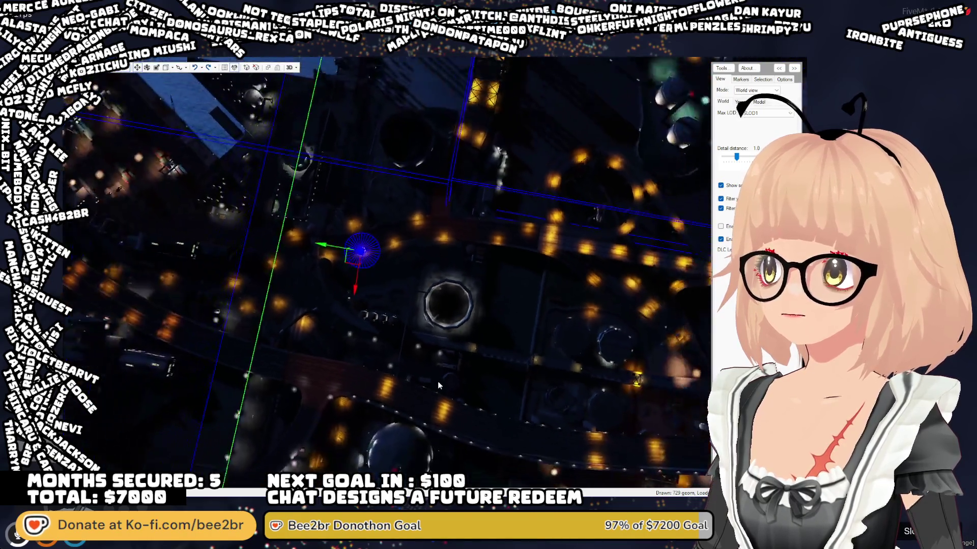
scroll(451, 364, "down", 5)
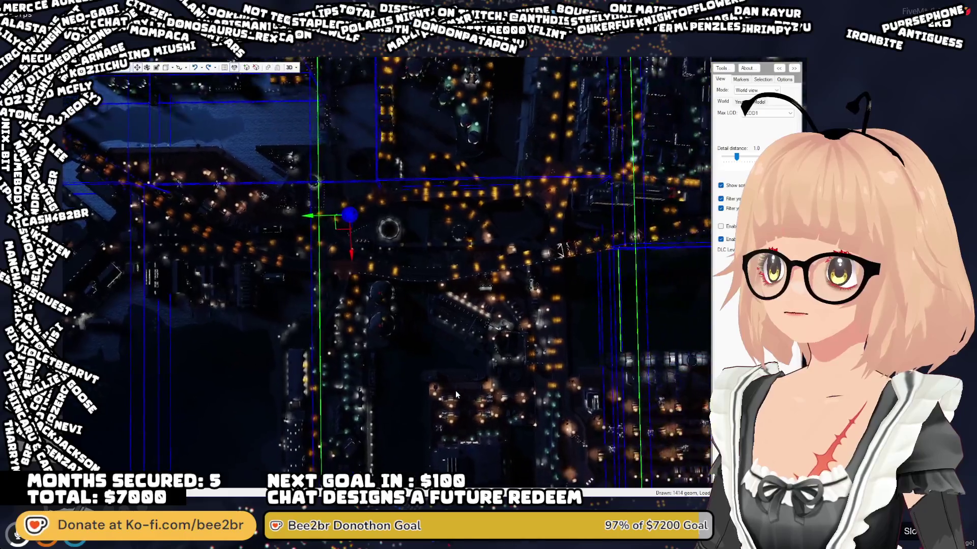
scroll(456, 395, "down", 2)
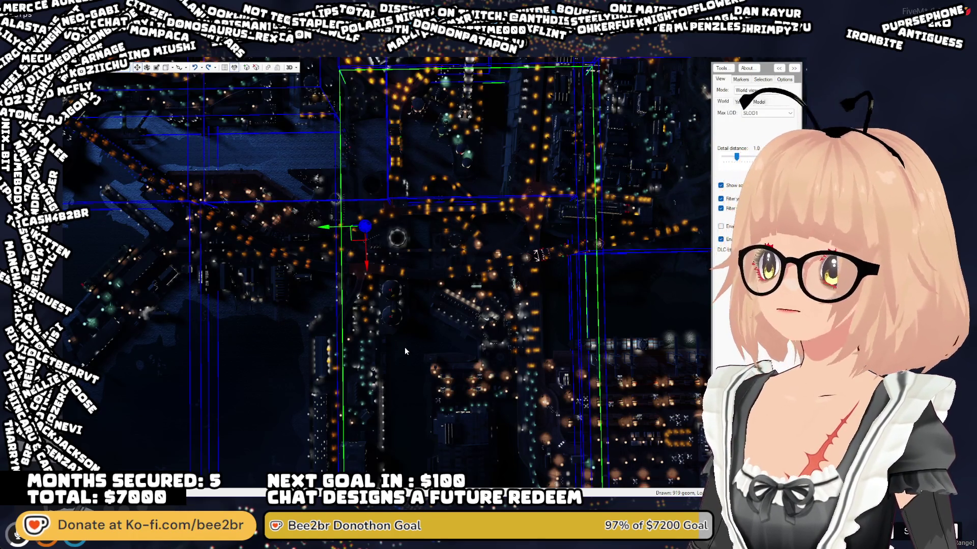
left_click_drag(311, 336, 298, 326)
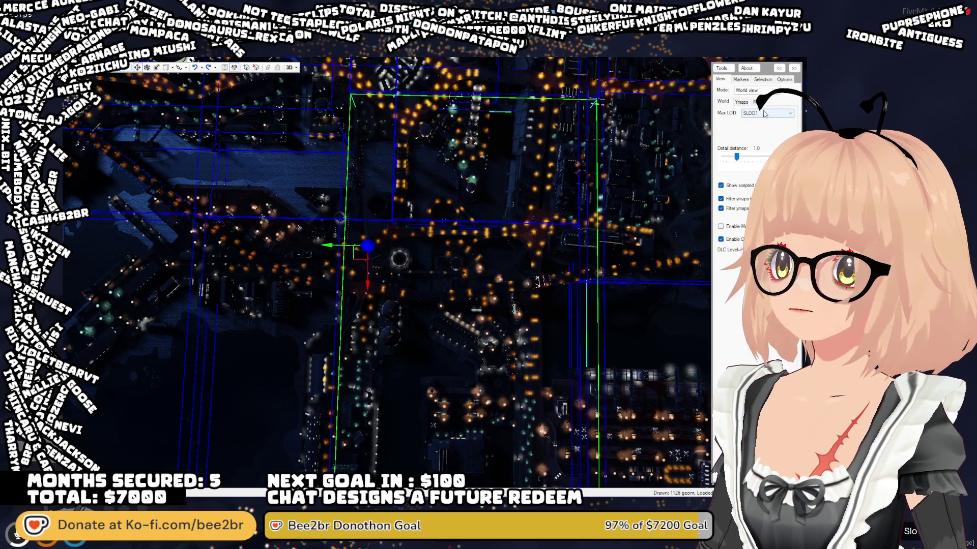
- Set Max LOD to SLOD3, then close in over the downtown warehouse blocks
key("Down")
key("Down")
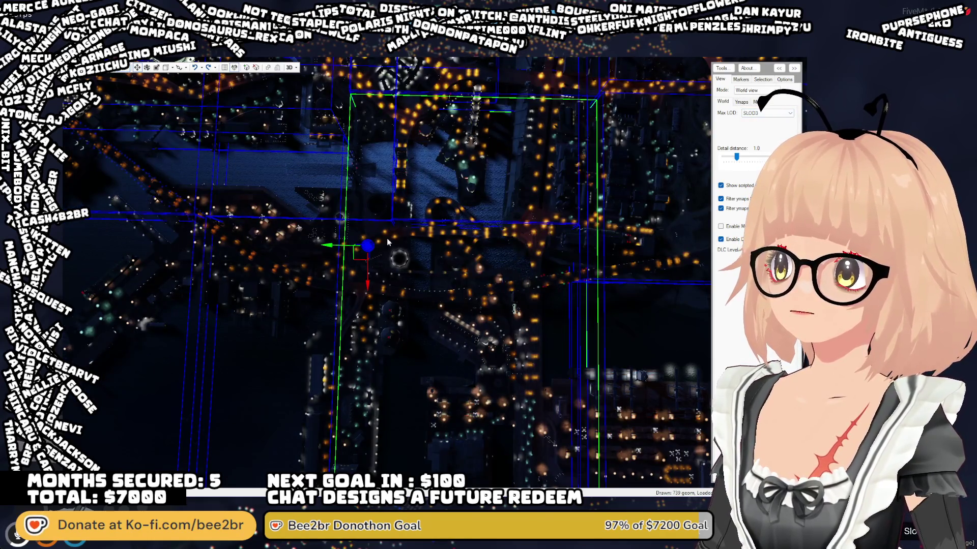
scroll(376, 297, "up", 5)
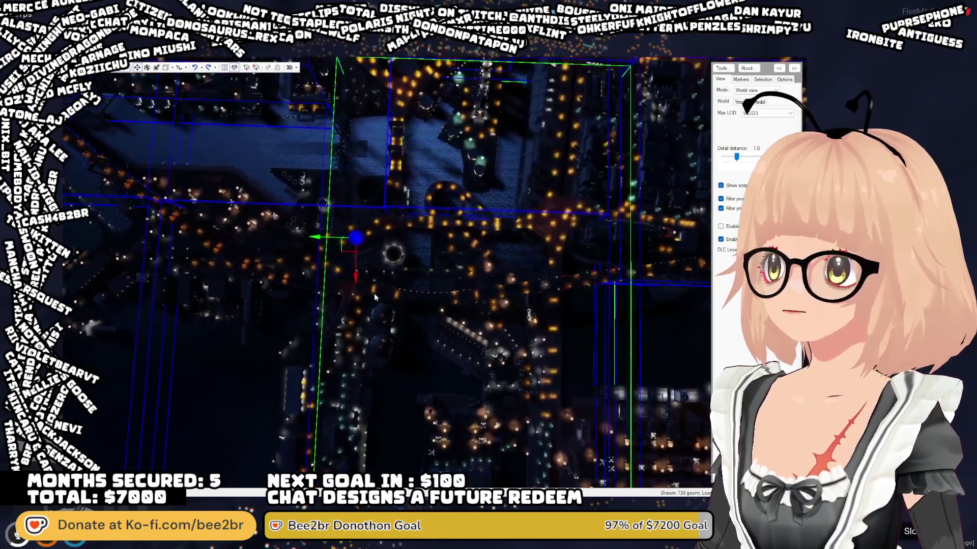
mouse_move(375, 293)
left_mouse_down()
mouse_move(319, 273)
mouse_move(318, 243)
left_mouse_up()
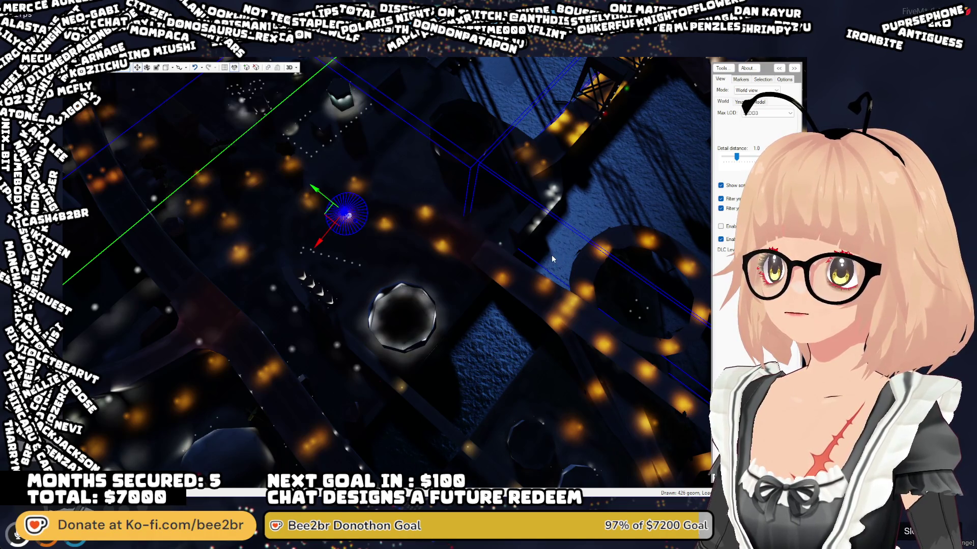
mouse_move(388, 358)
left_mouse_down()
mouse_move(484, 380)
mouse_move(613, 368)
mouse_move(524, 313)
mouse_move(501, 326)
mouse_move(434, 322)
mouse_move(372, 204)
left_mouse_up()
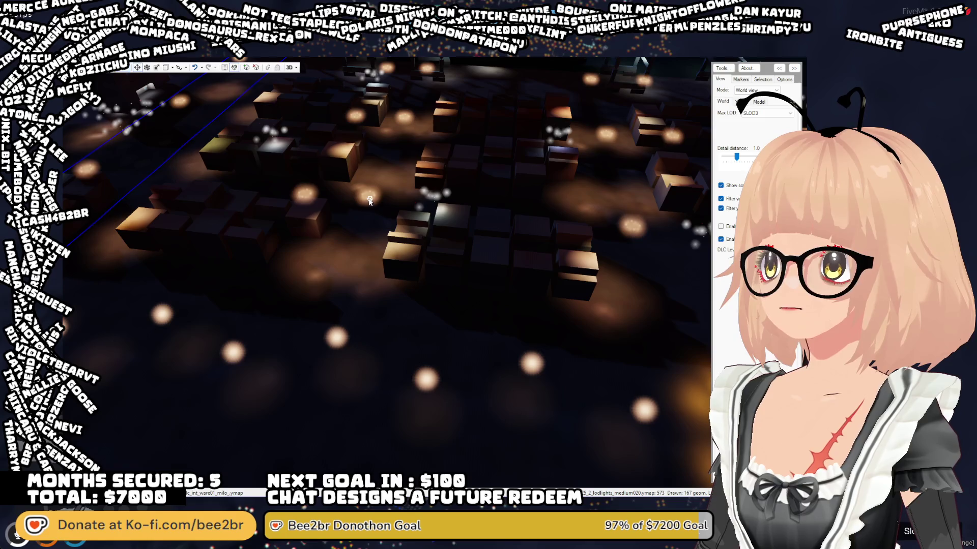
left_click(372, 205)
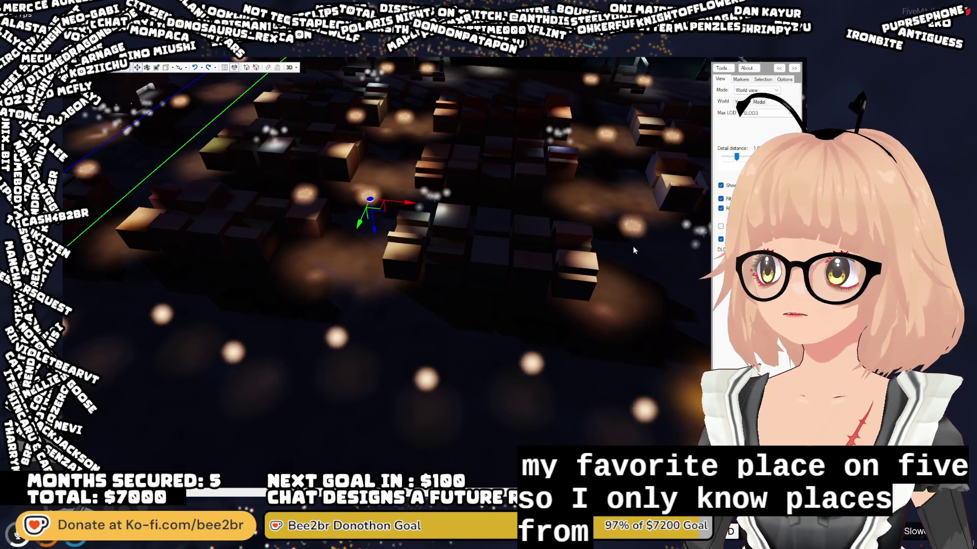
left_click_drag(427, 308, 438, 354)
scroll(437, 353, "down", 8)
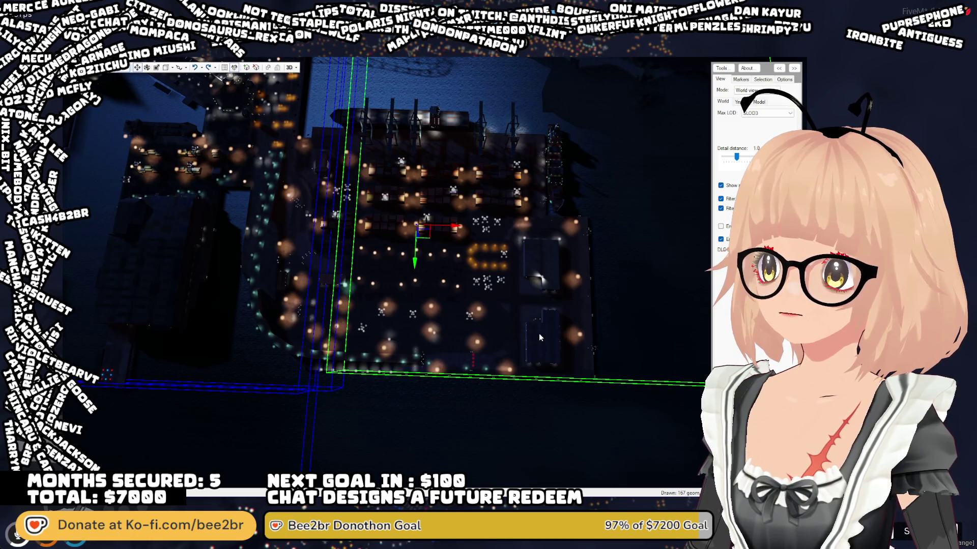
left_click(572, 345)
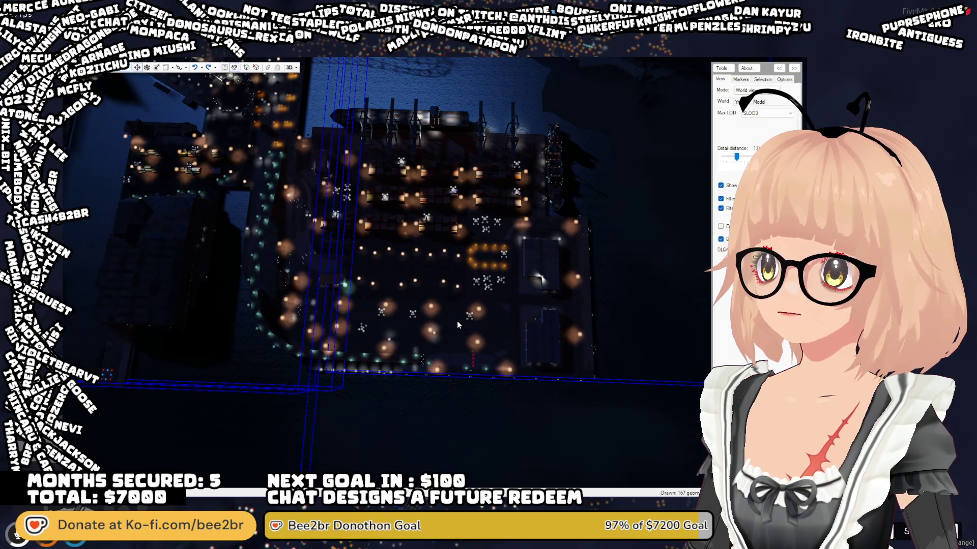
left_click_drag(457, 321, 442, 292)
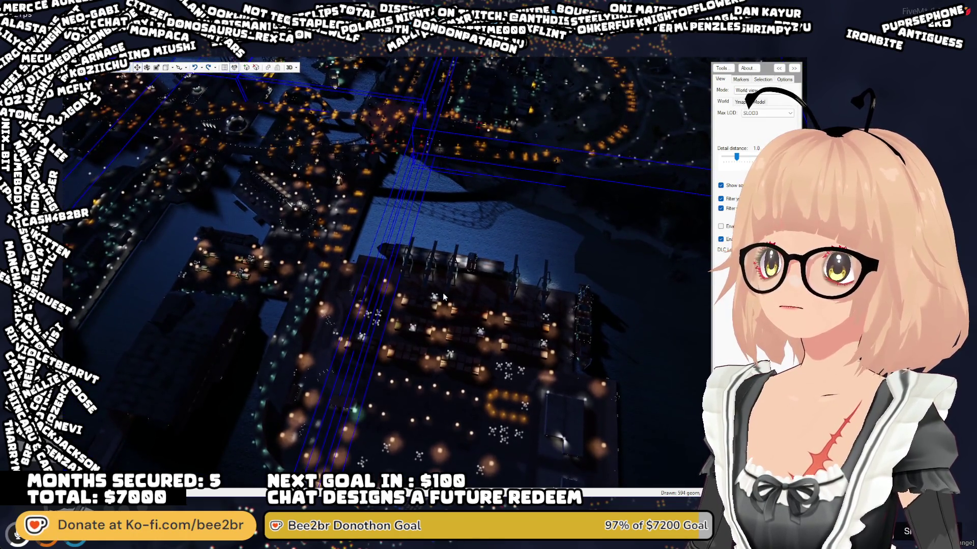
scroll(443, 297, "down", 3)
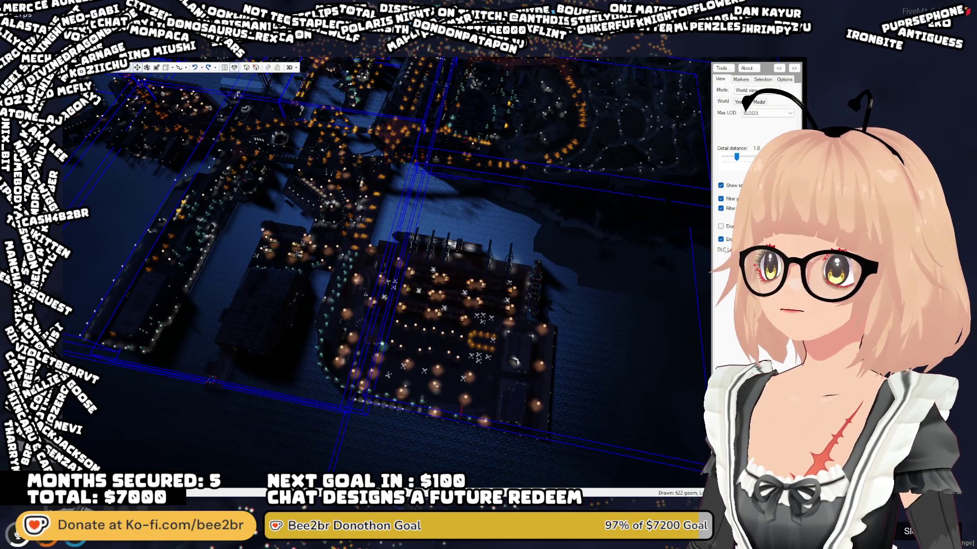
scroll(473, 330, "up", 5)
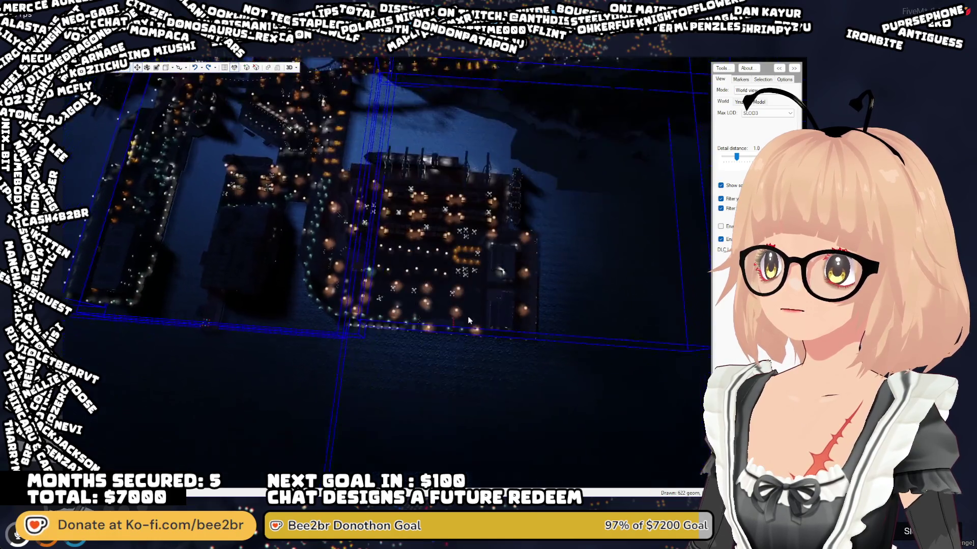
scroll(473, 330, "down", 3)
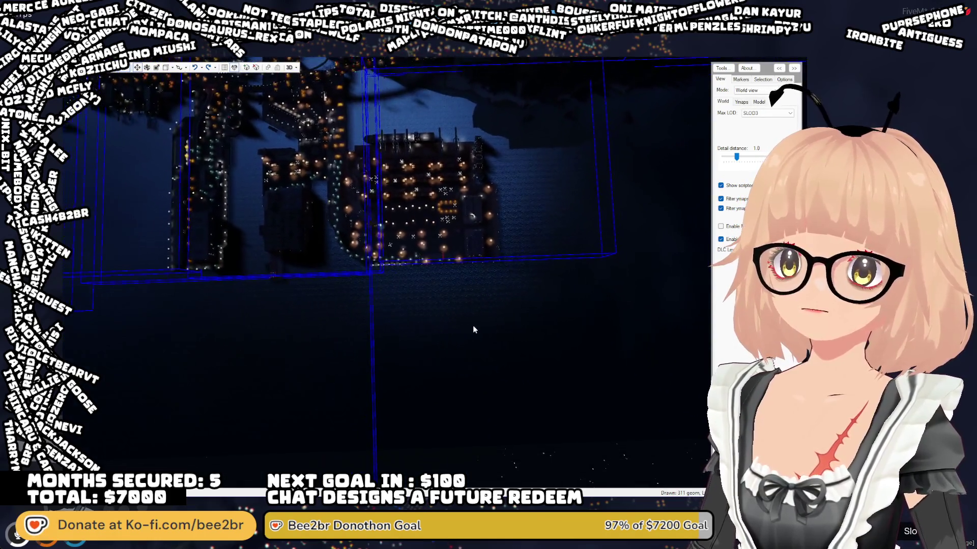
scroll(455, 295, "up", 2)
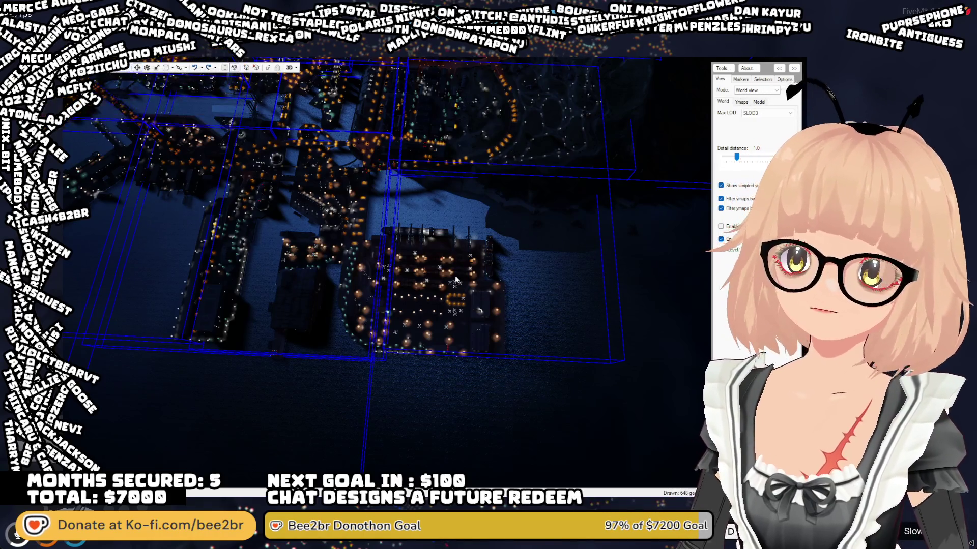
left_click_drag(405, 256, 384, 269)
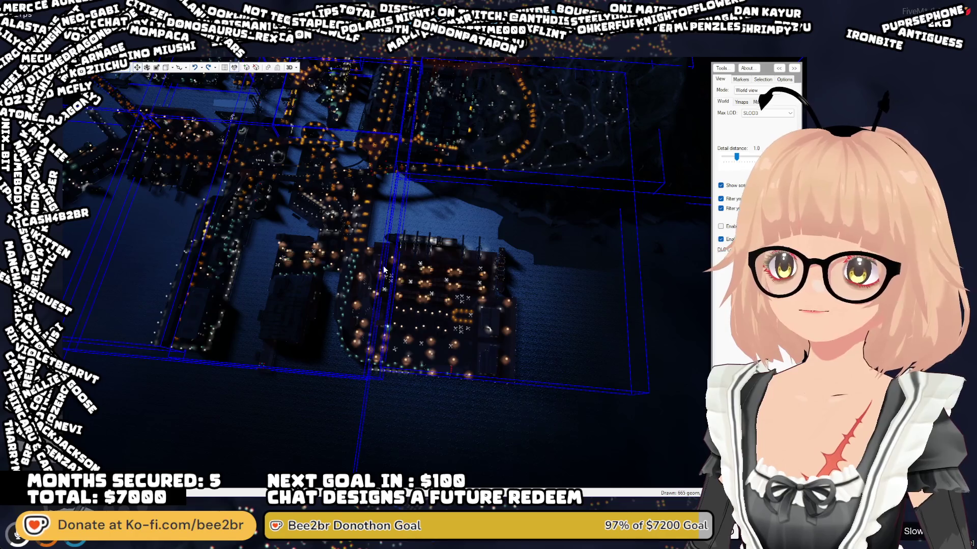
scroll(384, 270, "down", 5)
scroll(428, 289, "up", 6)
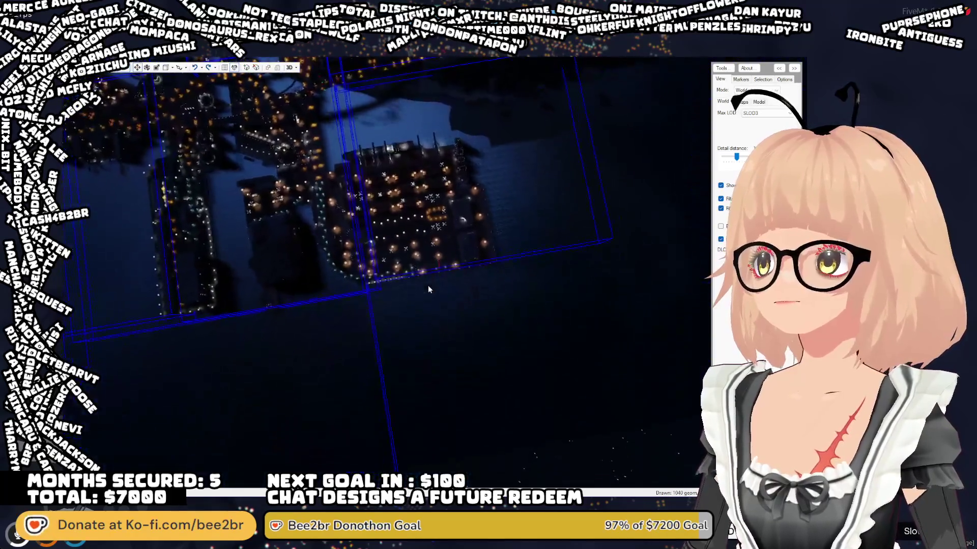
left_click_drag(428, 289, 416, 284)
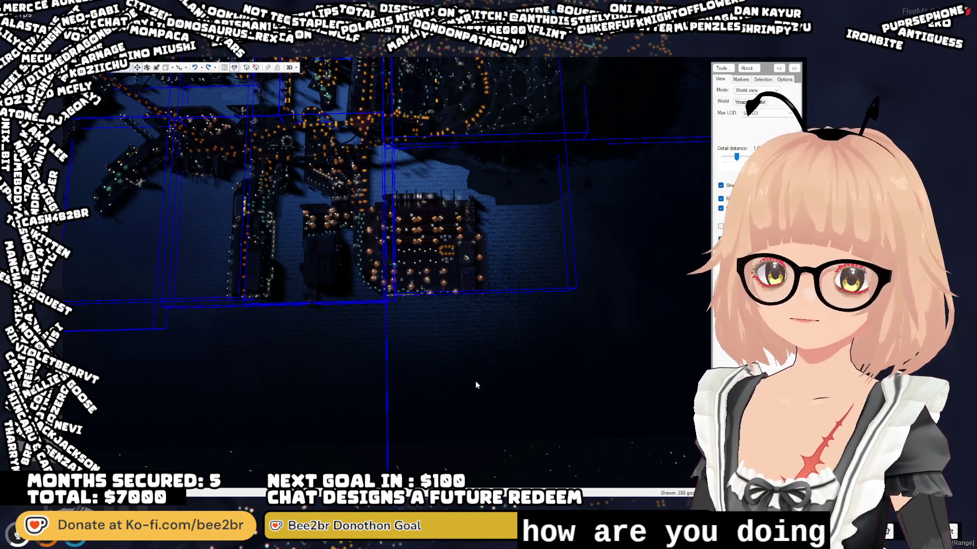
mouse_move(475, 381)
left_mouse_down()
mouse_move(460, 354)
mouse_move(425, 381)
mouse_move(156, 272)
mouse_move(140, 297)
mouse_move(135, 509)
mouse_move(80, 325)
mouse_move(86, 473)
mouse_move(84, 458)
left_mouse_up()
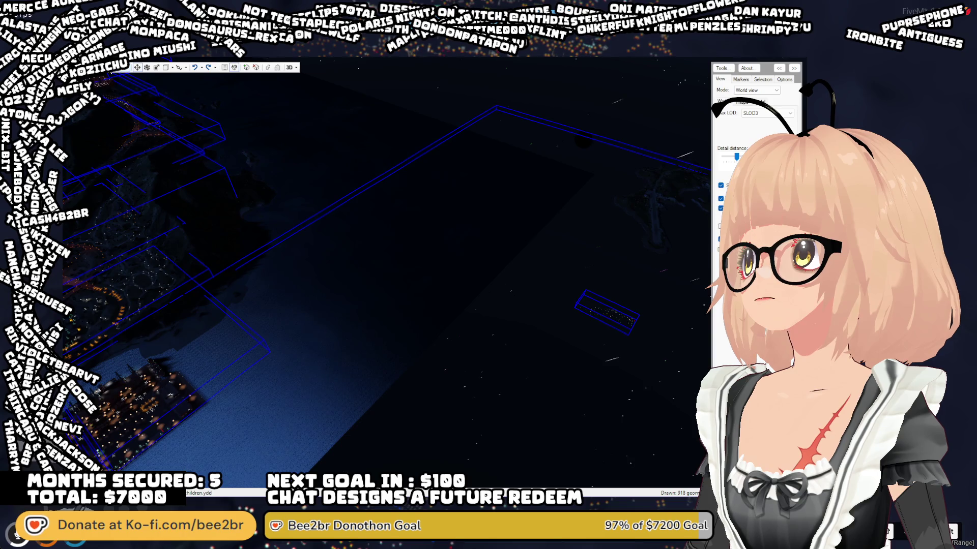
scroll(283, 189, "down", 10)
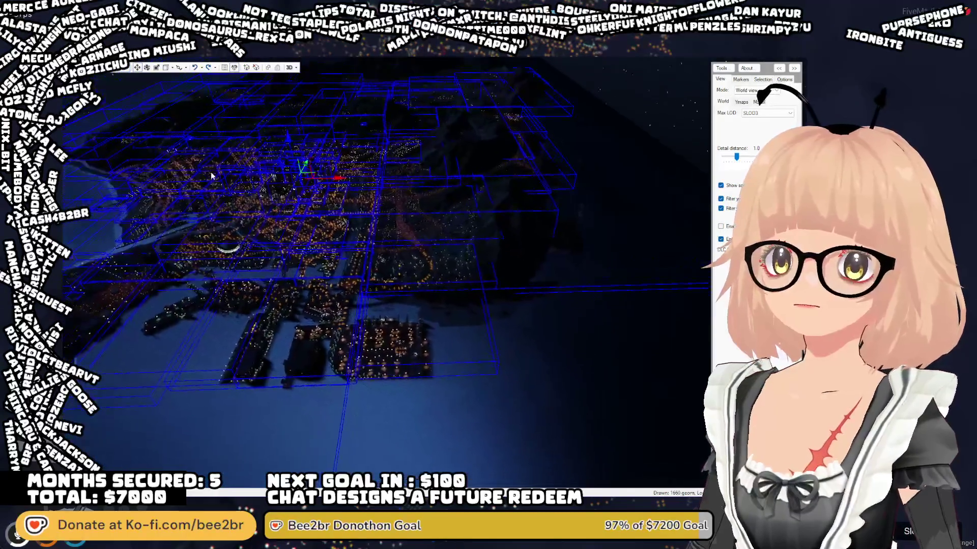
left_click_drag(204, 169, 196, 153)
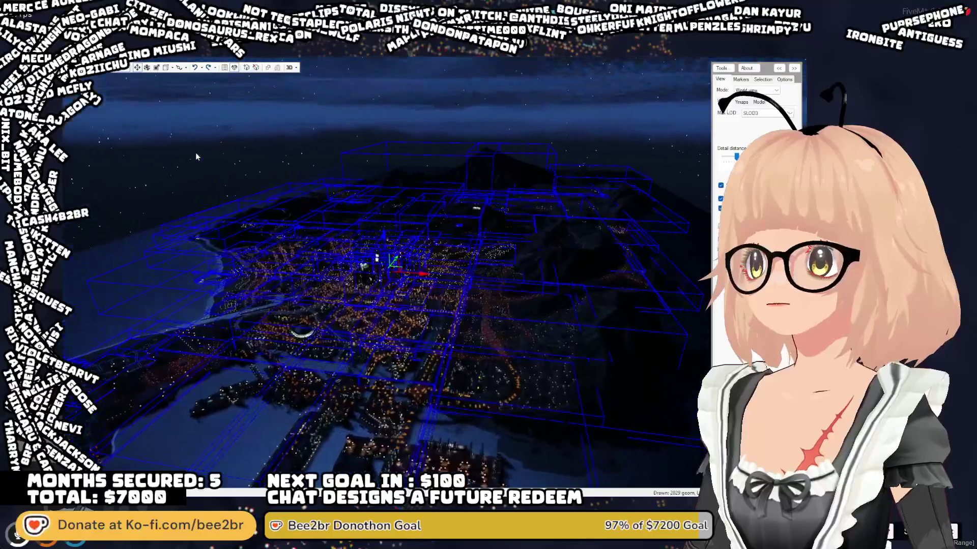
left_click_drag(269, 185, 317, 178)
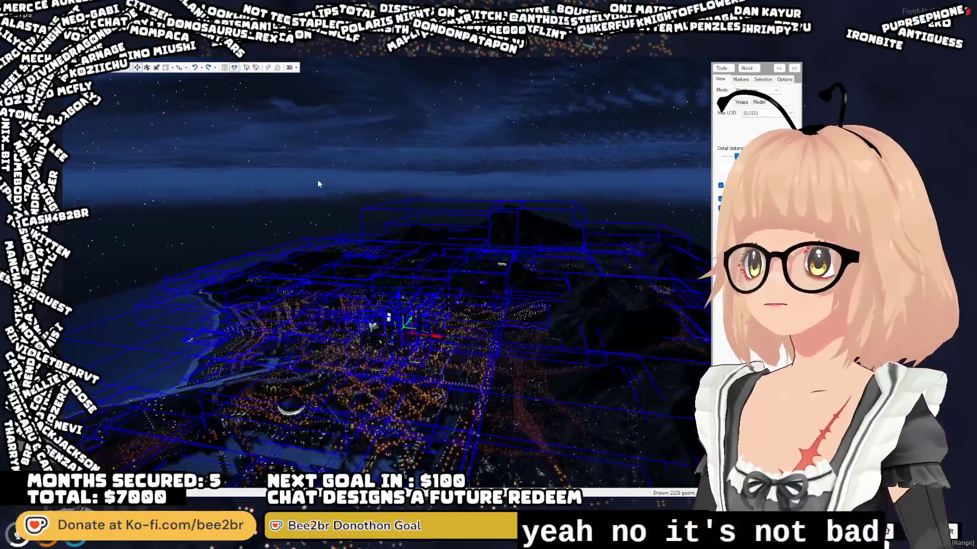
scroll(318, 186, "up", 10)
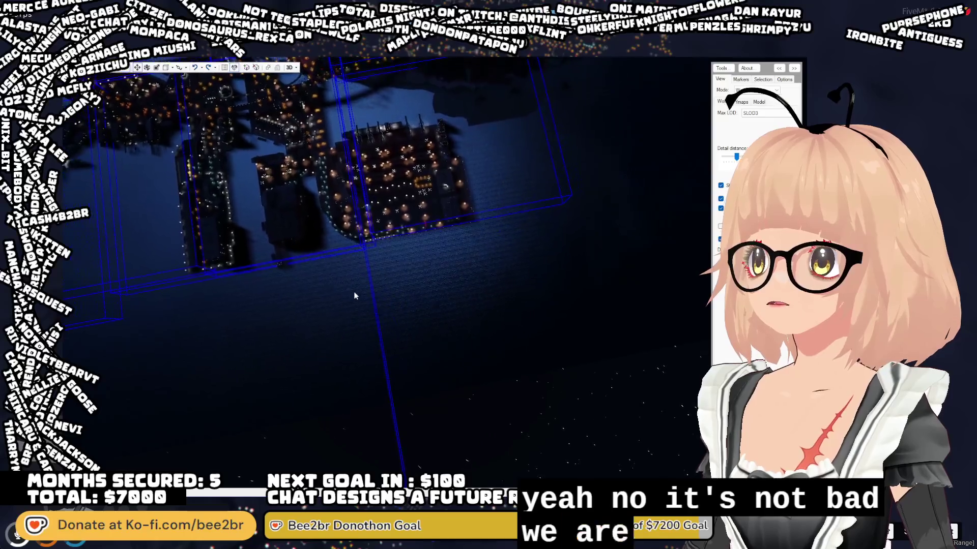
scroll(338, 288, "down", 5)
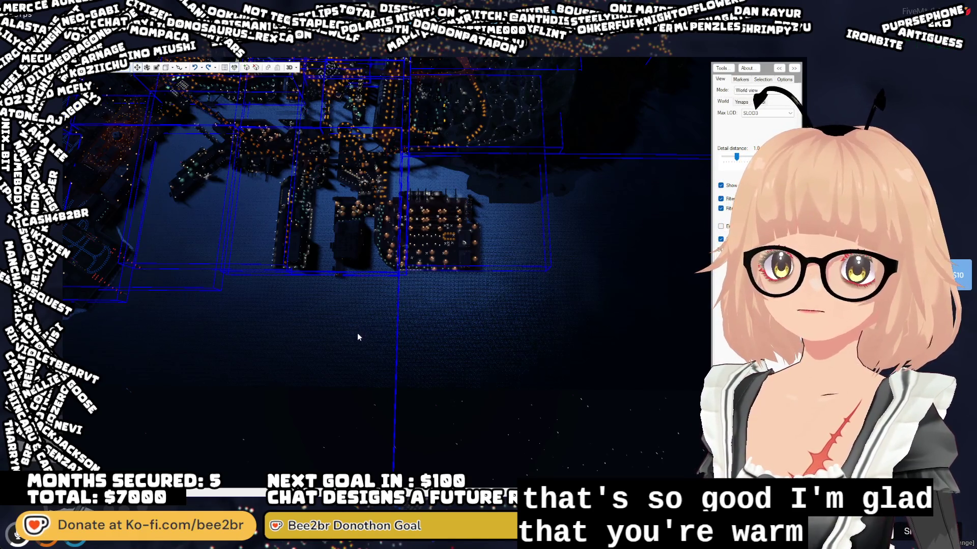
left_click_drag(357, 333, 348, 324)
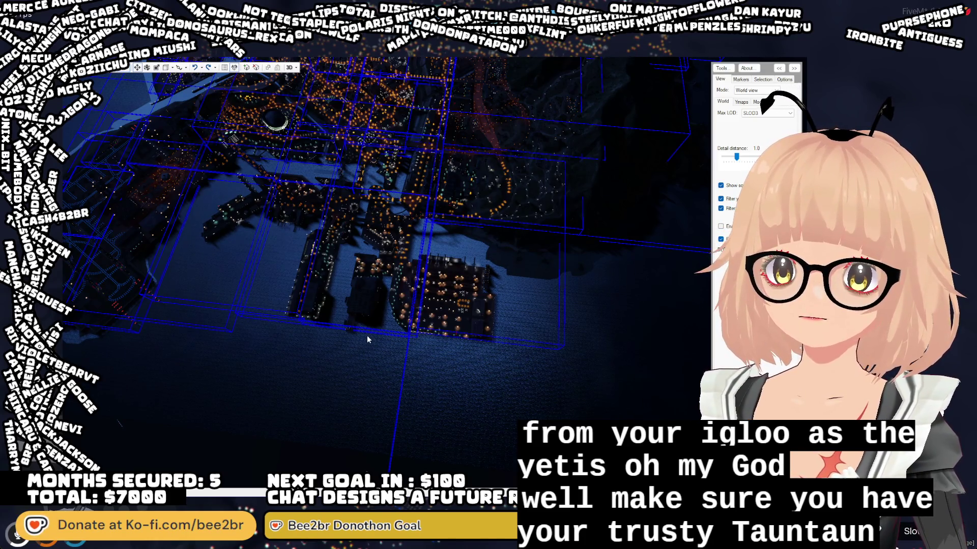
scroll(367, 335, "up", 3)
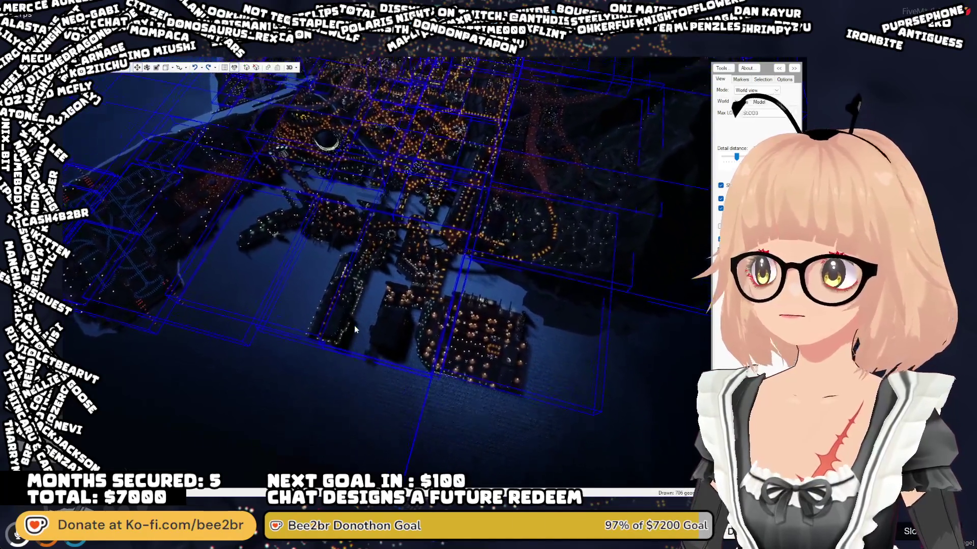
scroll(354, 325, "down", 5)
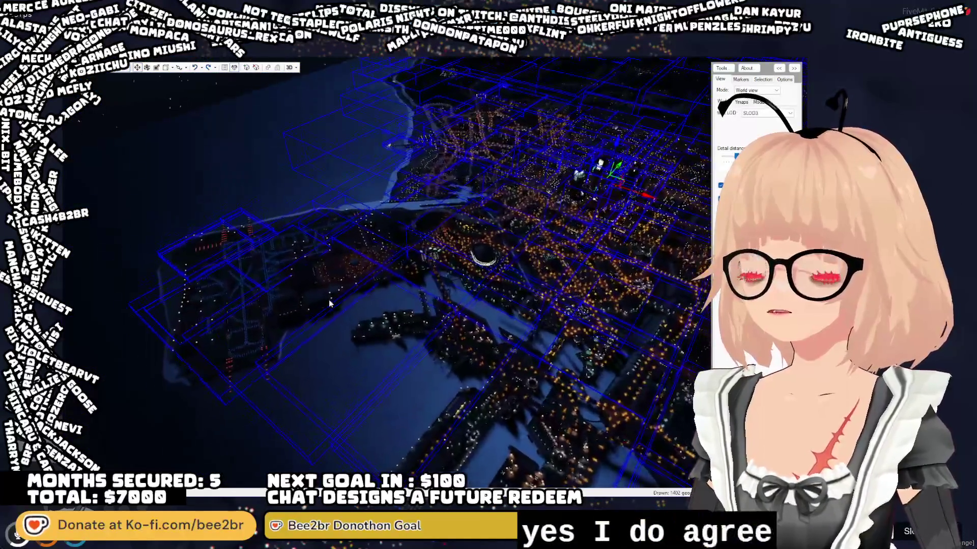
mouse_move(329, 303)
left_mouse_down()
mouse_move(375, 295)
mouse_move(377, 275)
left_mouse_up()
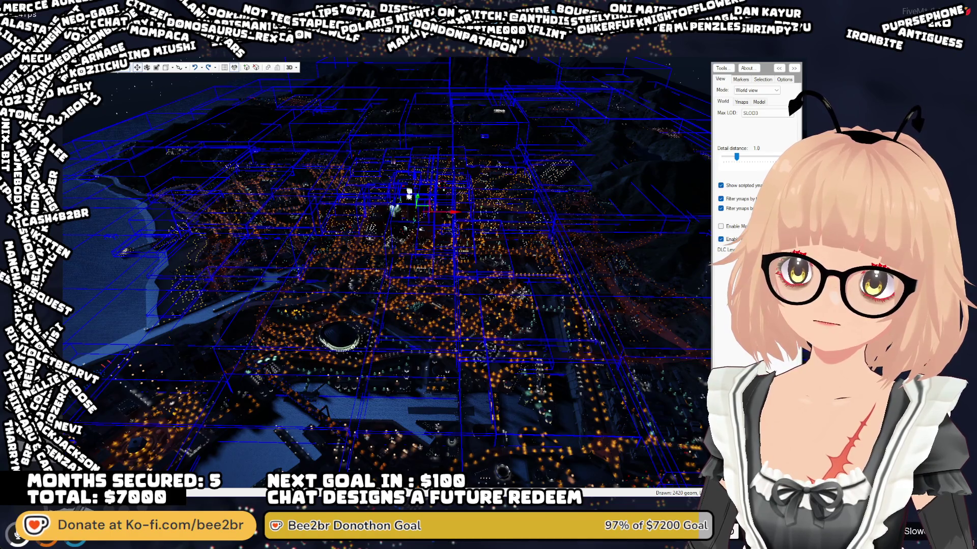
left_click_drag(452, 324, 453, 365)
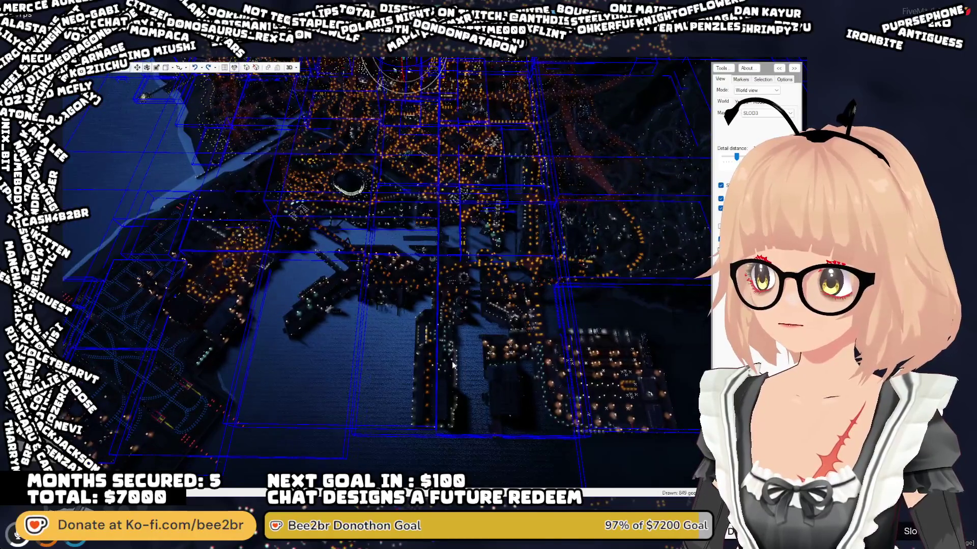
key("w")
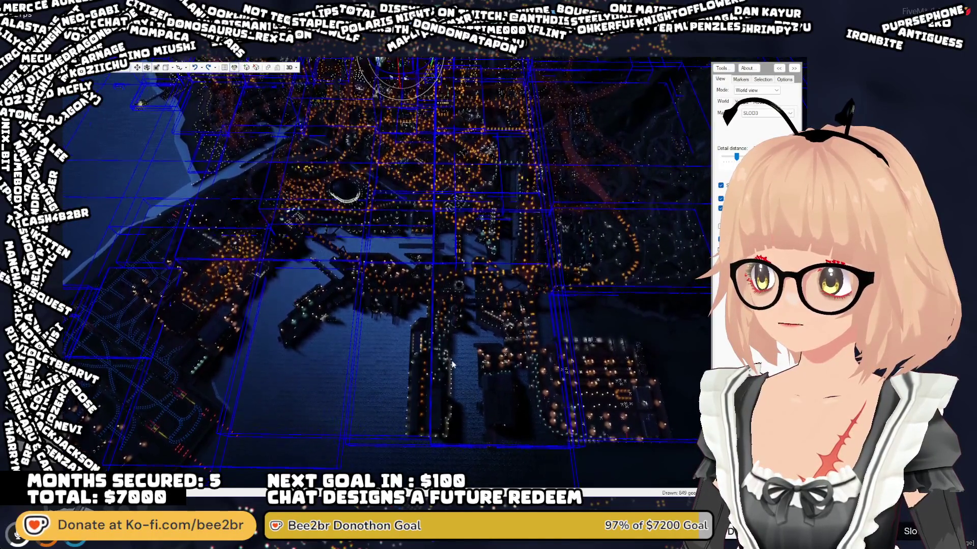
left_click_drag(452, 365, 450, 391)
scroll(450, 391, "down", 3)
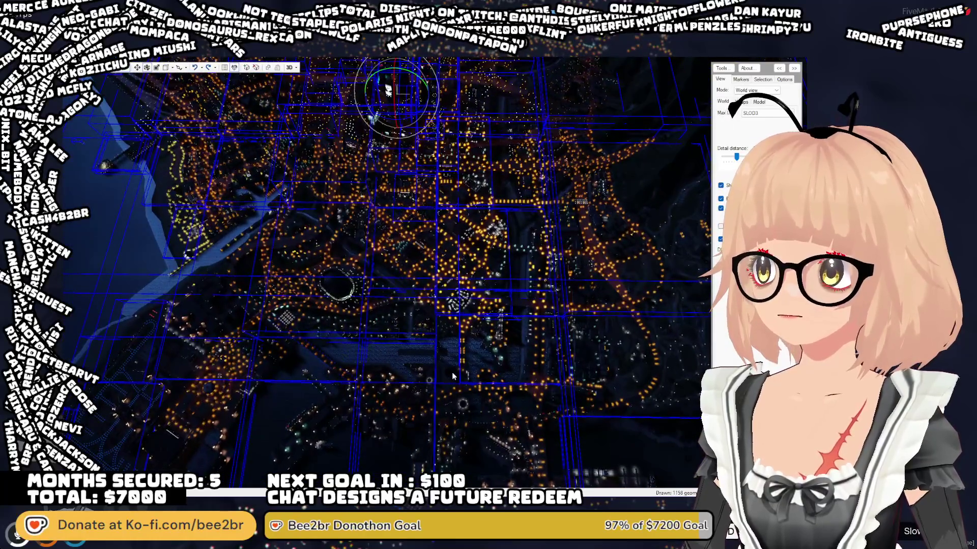
key("w")
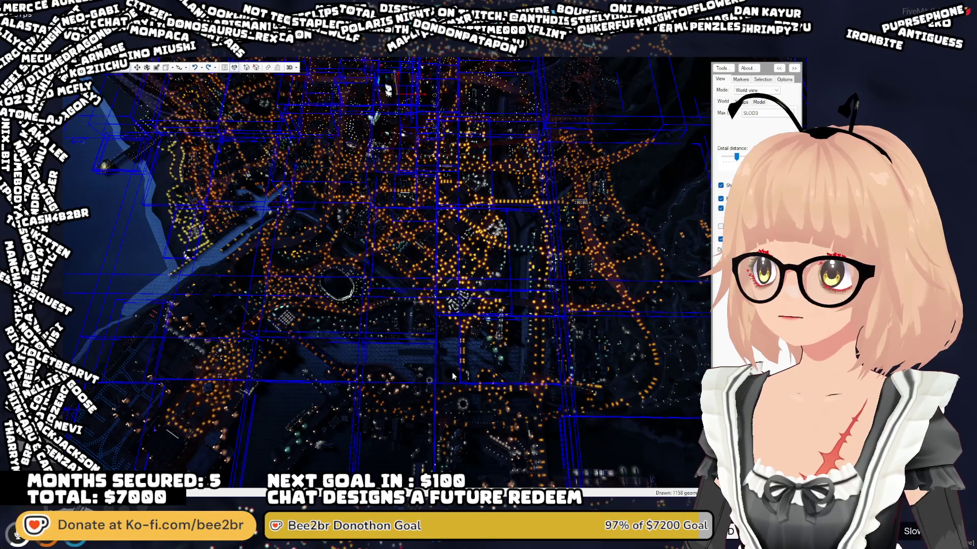
key("t")
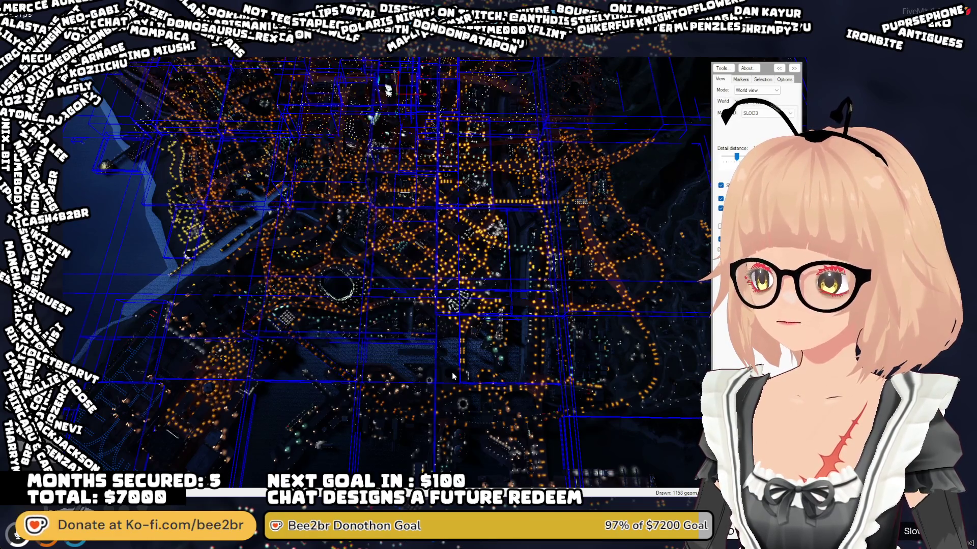
key("t")
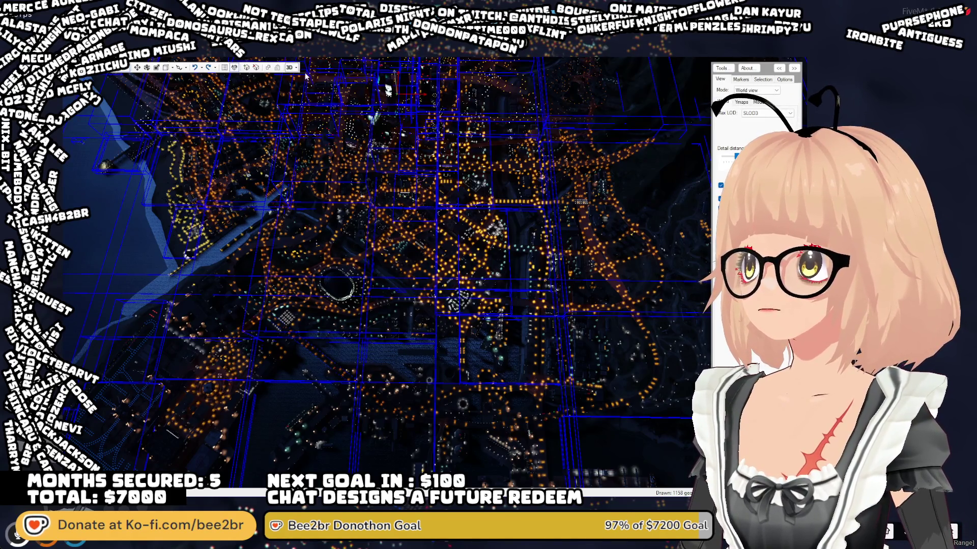
left_click(325, 88)
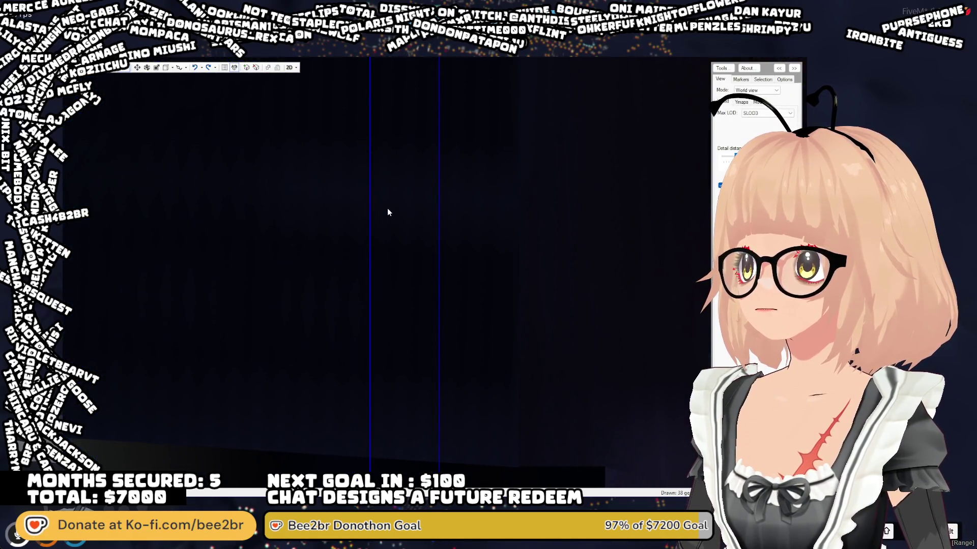
- Switch to a lit orthographic view and tilt out to see the lit city
left_click(296, 68)
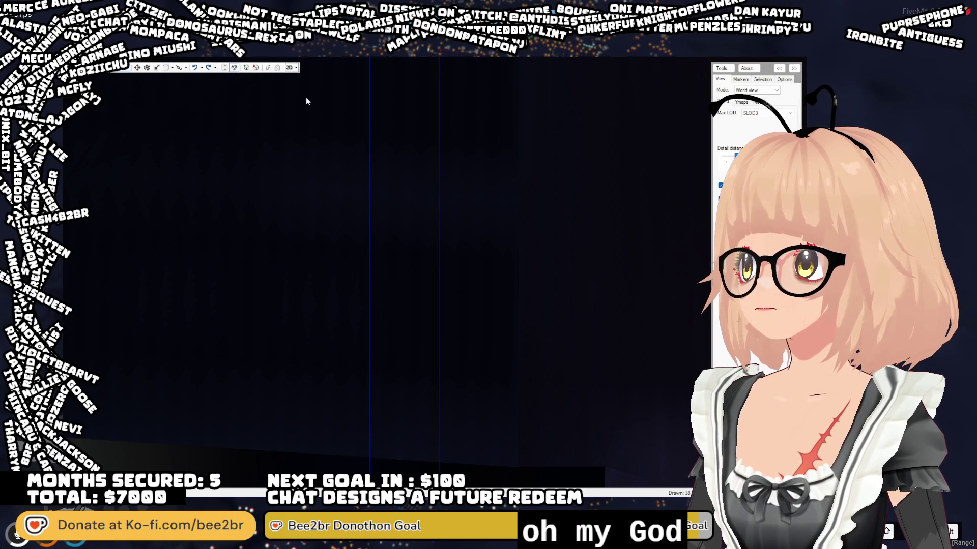
left_click(306, 97)
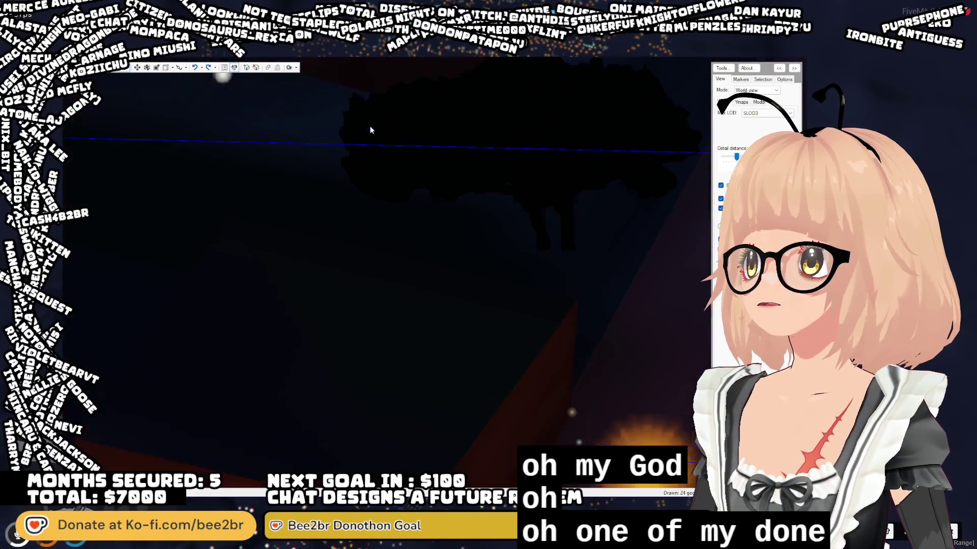
scroll(373, 152, "down", 10)
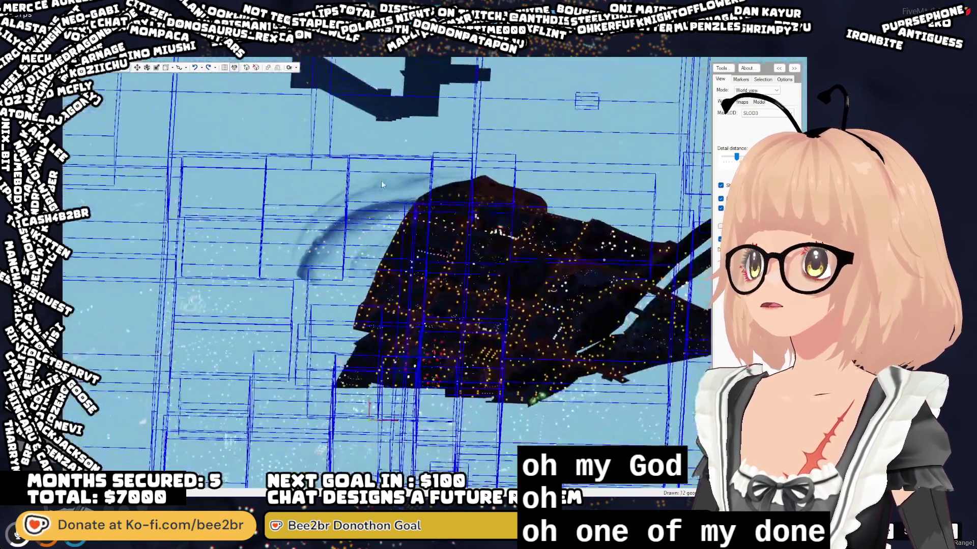
mouse_move(382, 184)
left_mouse_down()
mouse_move(415, 233)
mouse_move(397, 243)
mouse_move(396, 136)
mouse_move(379, 116)
mouse_move(345, 194)
mouse_move(388, 277)
mouse_move(288, 92)
left_mouse_up()
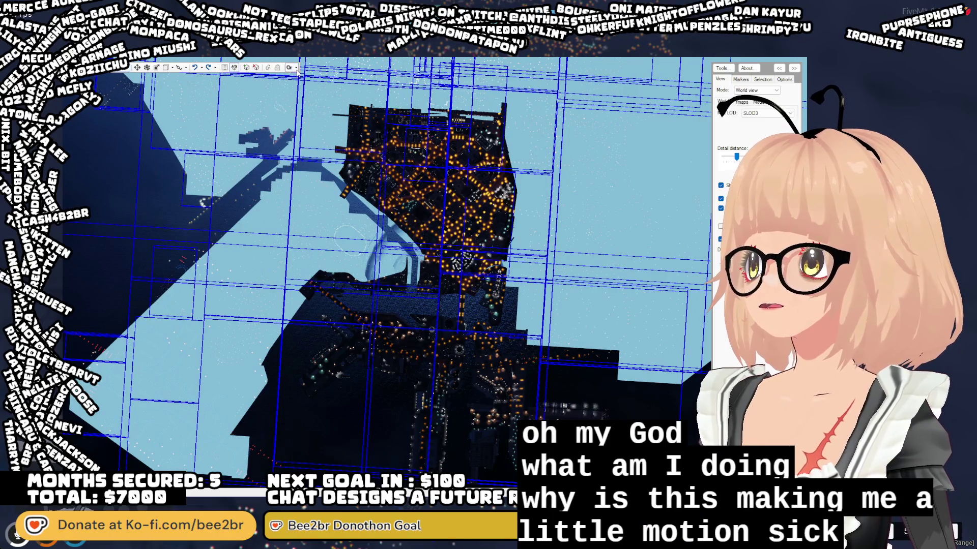
- Switch to a flat top-down map and centre the whole city in frame
left_click(289, 67)
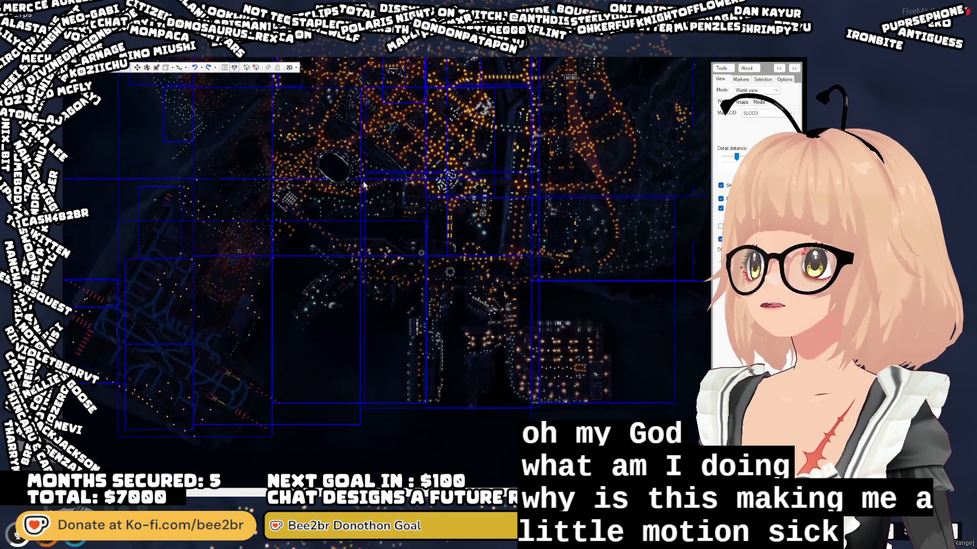
left_click_drag(332, 400, 332, 253)
scroll(316, 248, "up", 5)
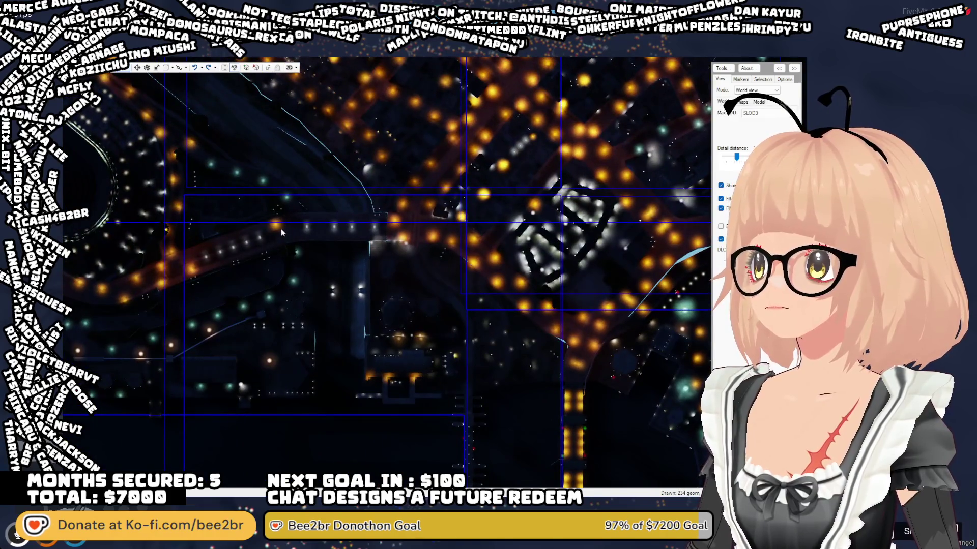
scroll(291, 257, "down", 3)
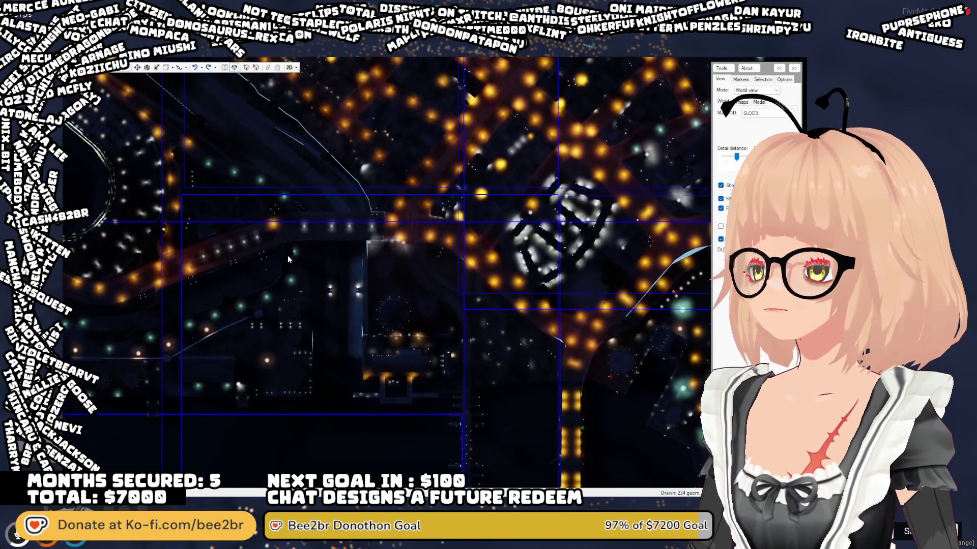
scroll(299, 251, "down", 3)
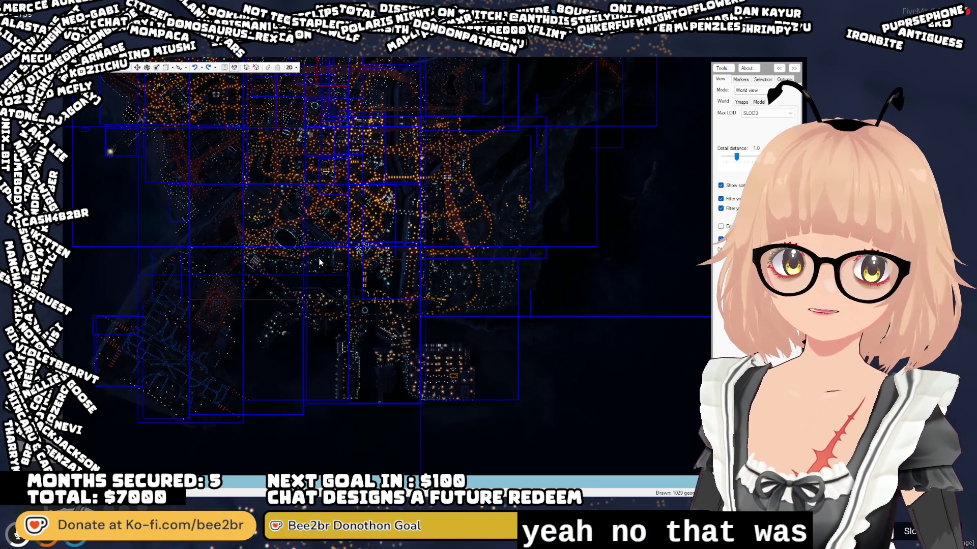
mouse_move(320, 262)
left_mouse_down()
mouse_move(349, 263)
mouse_move(355, 250)
left_mouse_up()
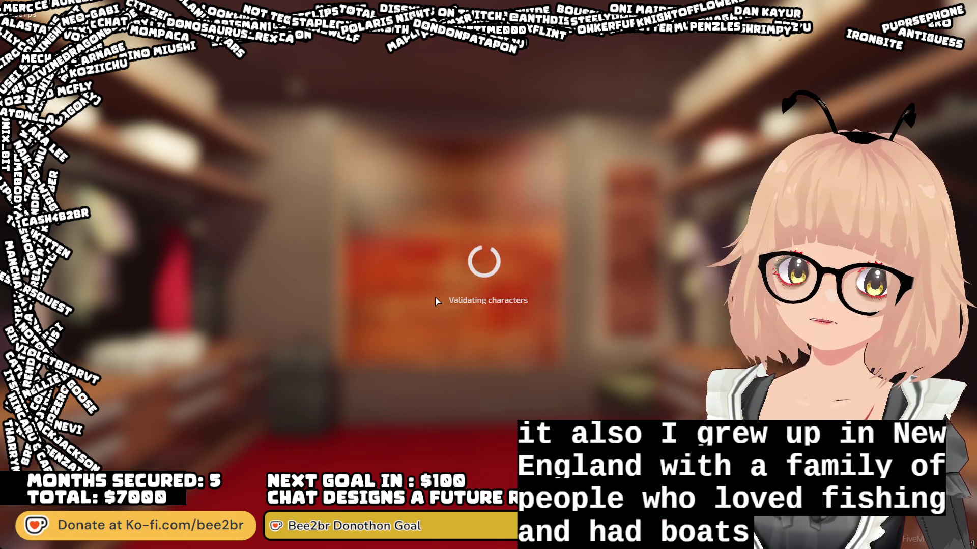
- Start playing as the chosen character once character validation finishes
left_click(242, 438)
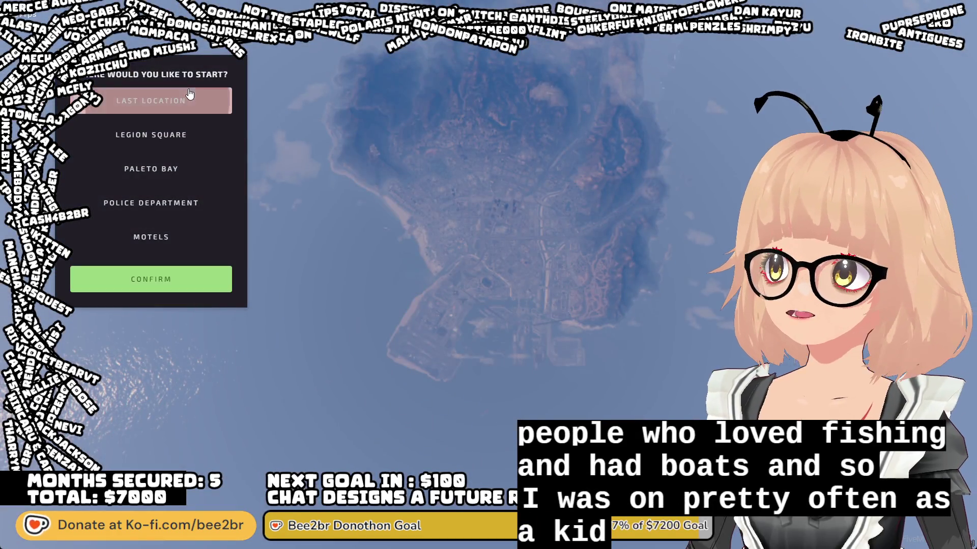
- Spawn at the last location and enable NoClip flight from the admin menu
left_click(189, 94)
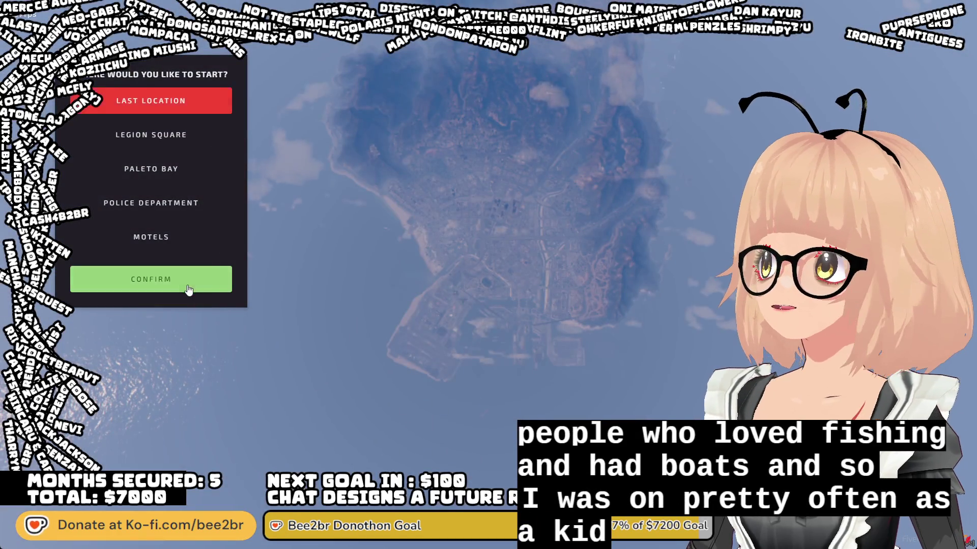
left_click(189, 286)
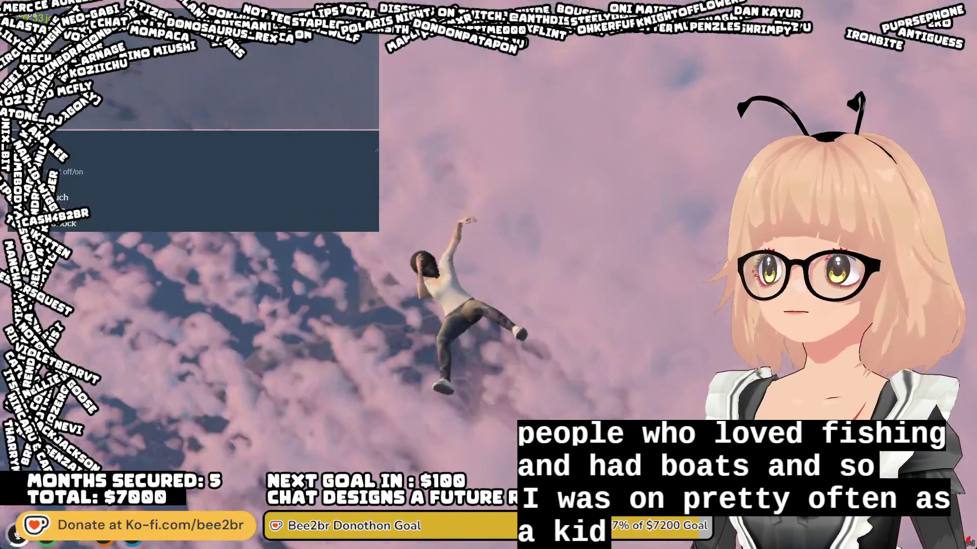
key("Return")
key("Return")
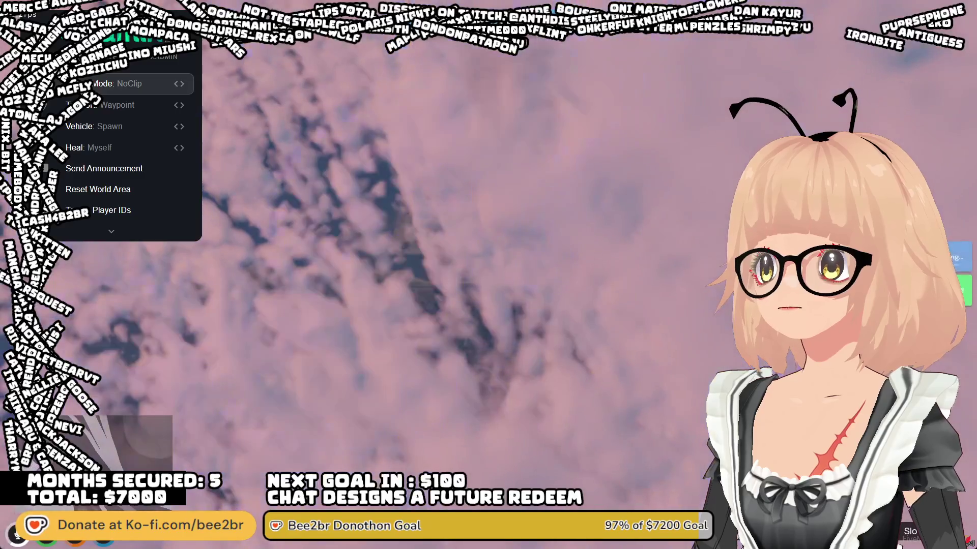
key("Escape")
key("Escape")
- Set night-time through the F8 console and move the view south over the city
key("F8")
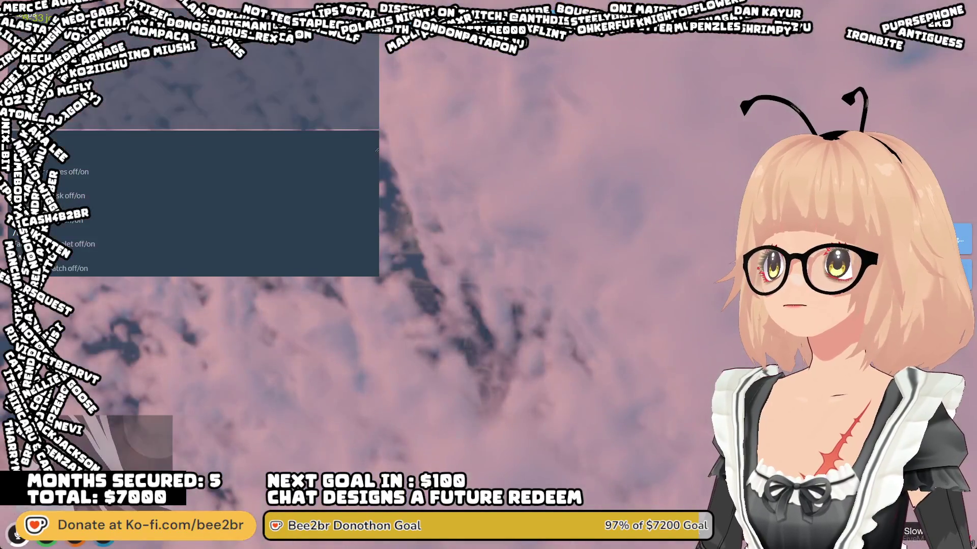
type("00")
key("Return")
key("F8")
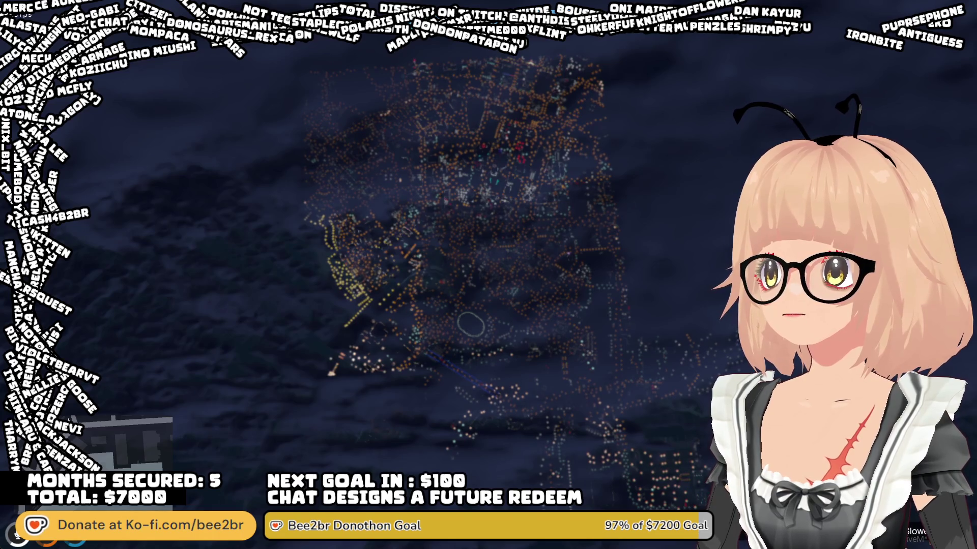
key("s")
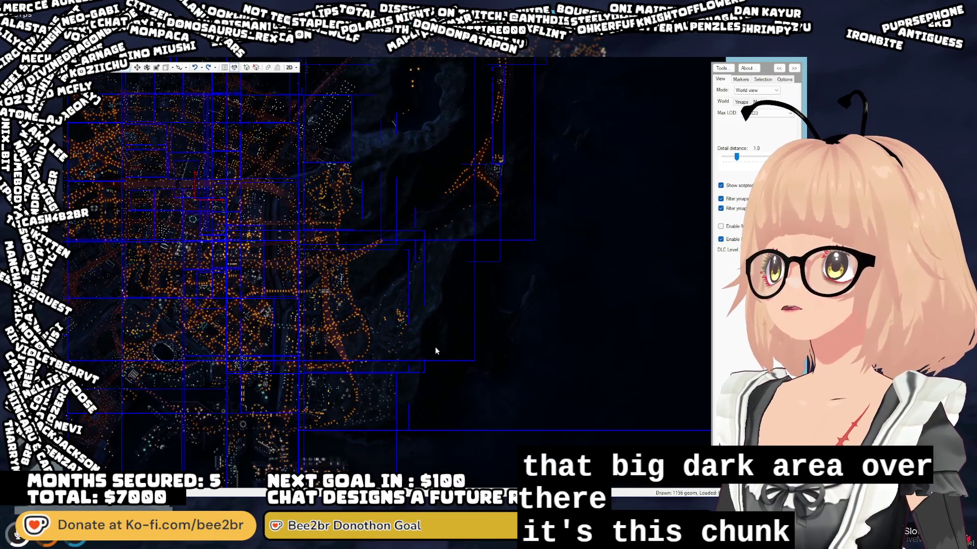
- Zoom into the dark unlit area east of the city and line up the round object
scroll(416, 350, "up", 3)
scroll(387, 248, "up", 5)
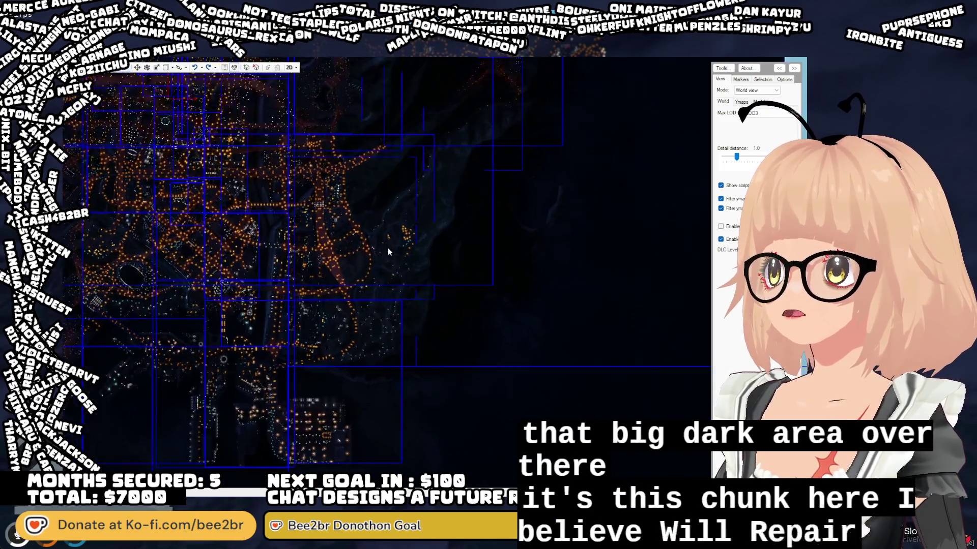
left_click_drag(325, 196, 432, 295)
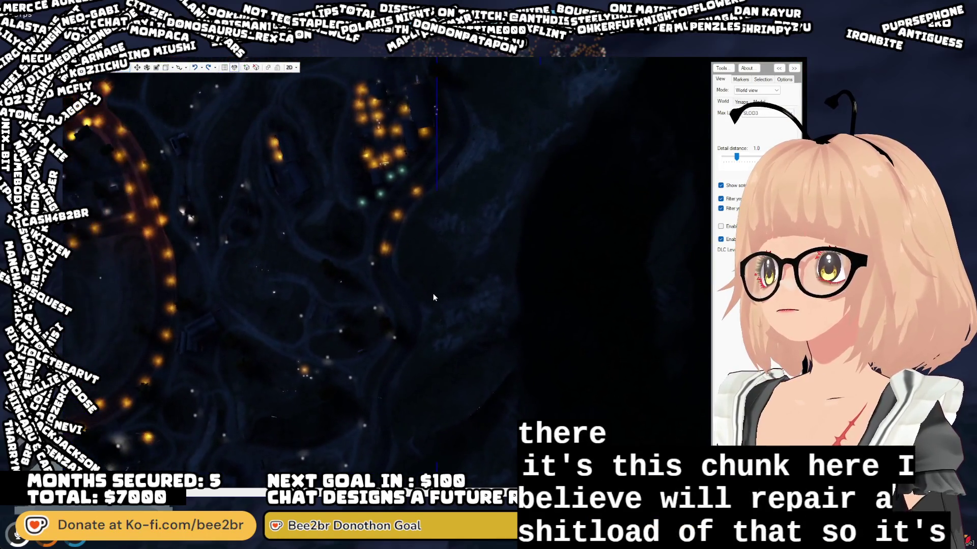
scroll(364, 258, "up", 5)
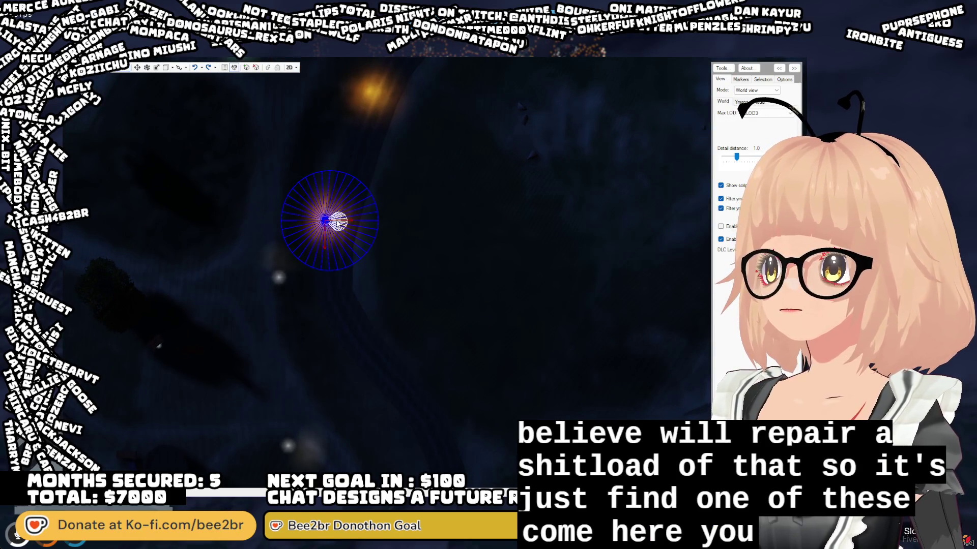
left_click_drag(337, 223, 341, 223)
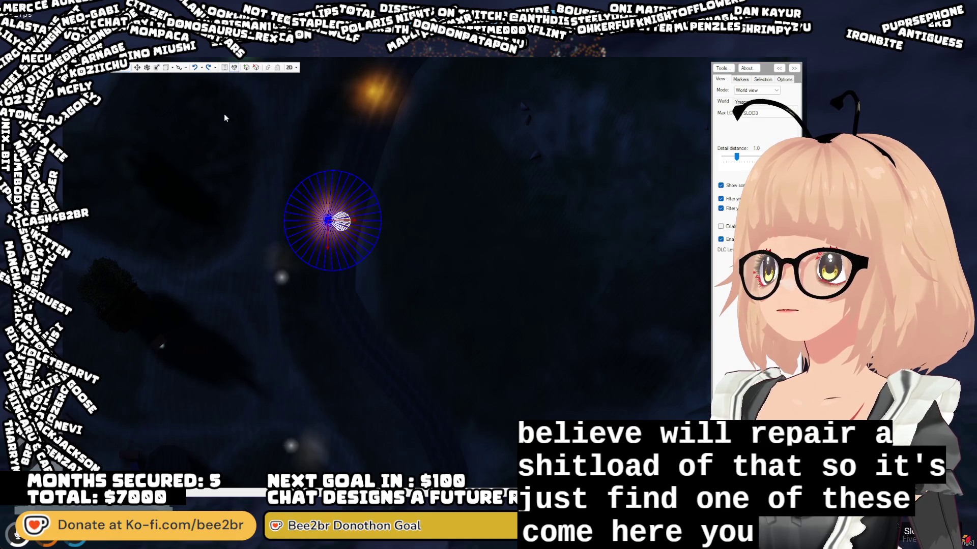
- Move the selected object slightly south, then zoom back out over the city
left_click(138, 67)
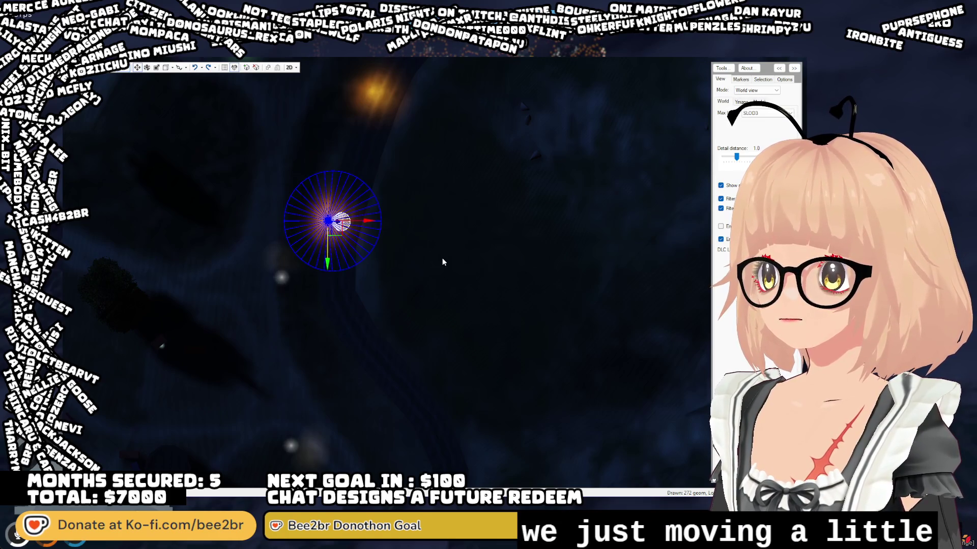
mouse_move(443, 262)
left_mouse_down()
mouse_move(613, 309)
mouse_move(435, 295)
left_mouse_up()
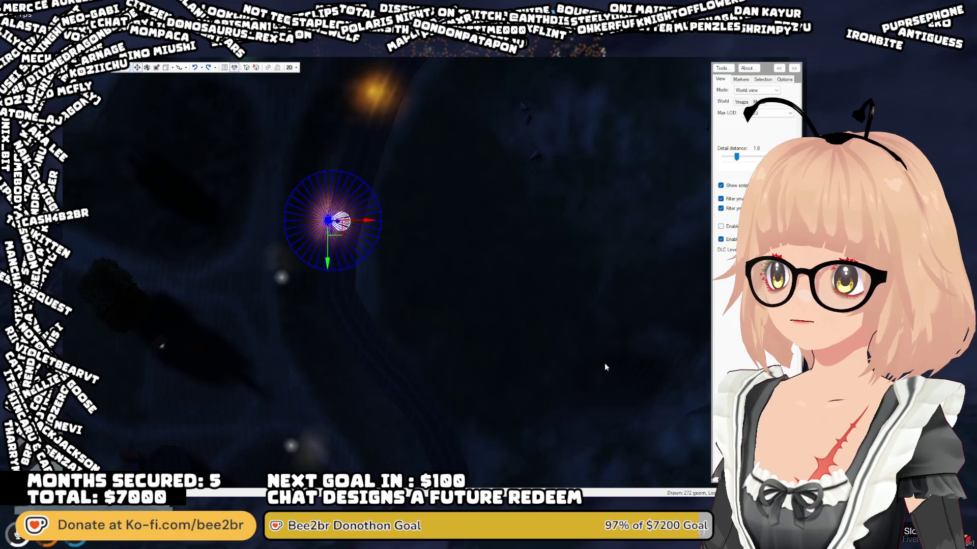
scroll(377, 359, "down", 10)
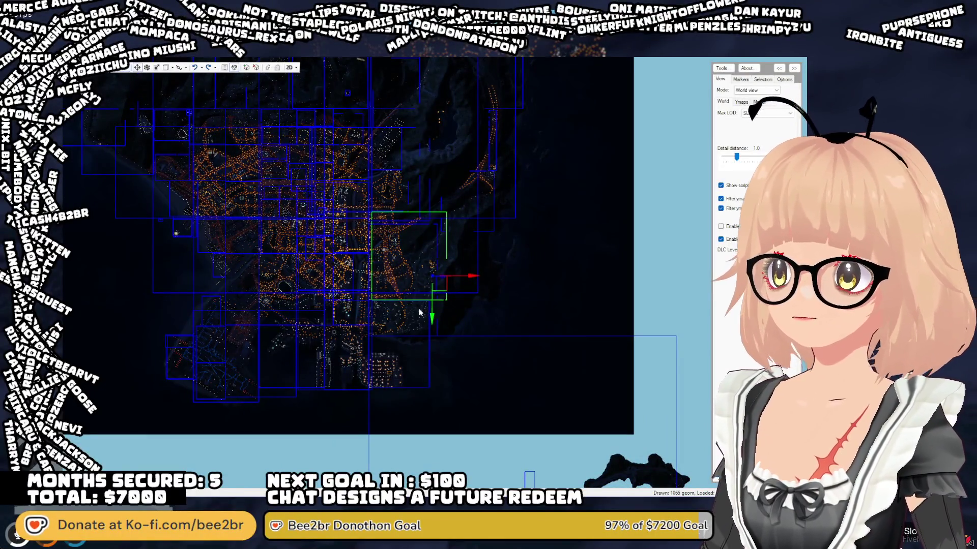
scroll(463, 251, "up", 2)
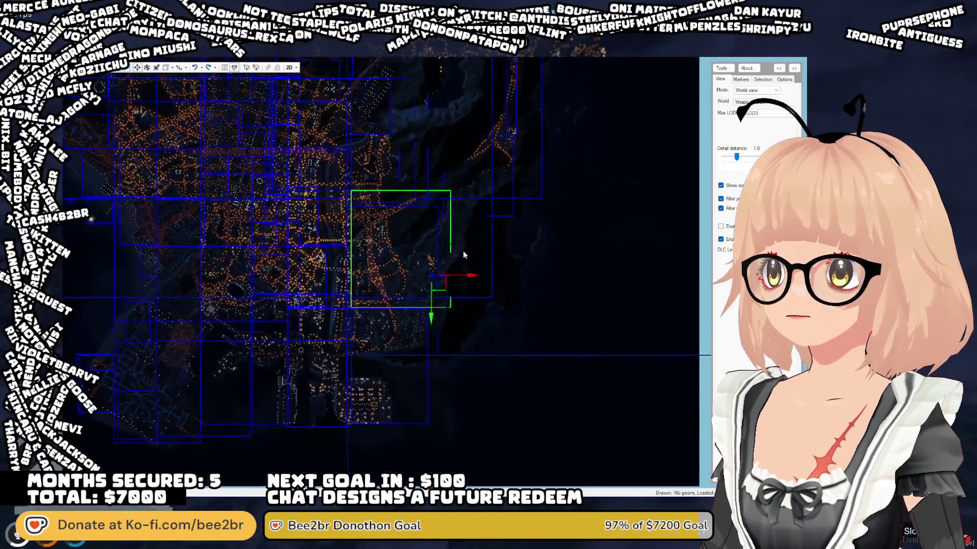
scroll(463, 251, "down", 3)
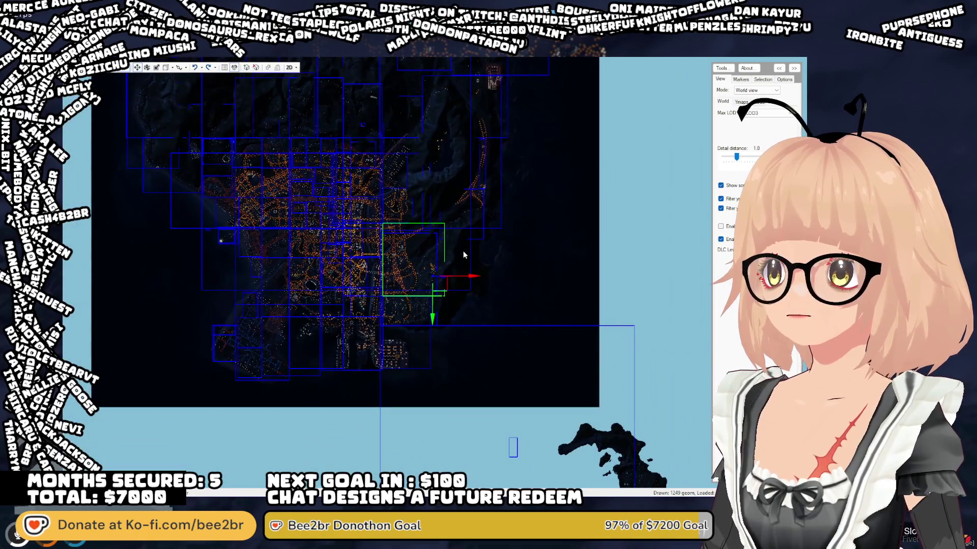
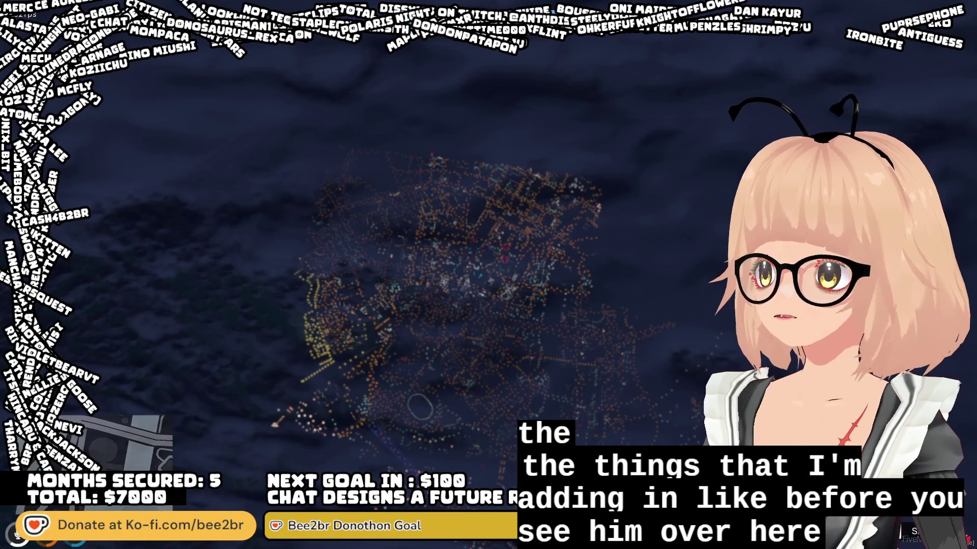
- Switch from the FiveM game window to CodeWalker's whole-island map with ymap boxes
key("alt+Tab")
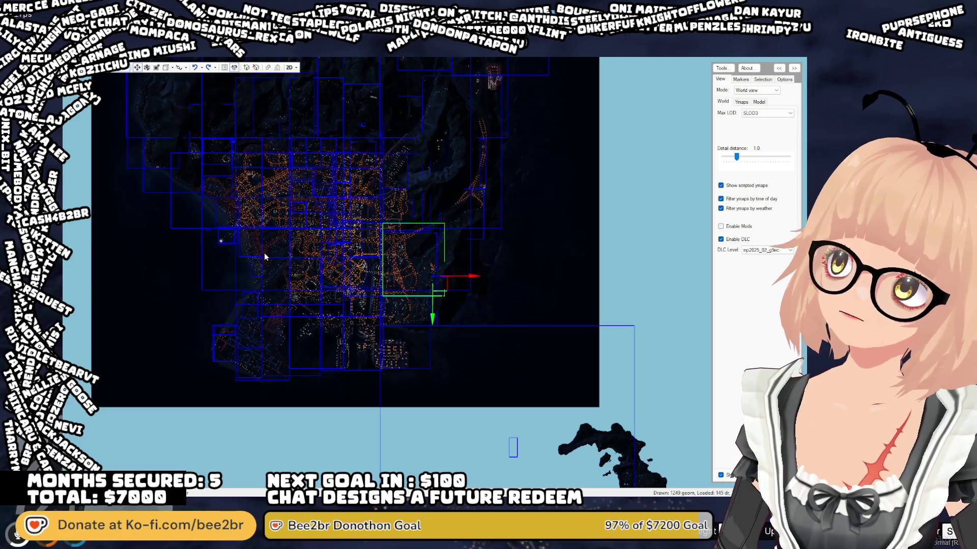
key("s")
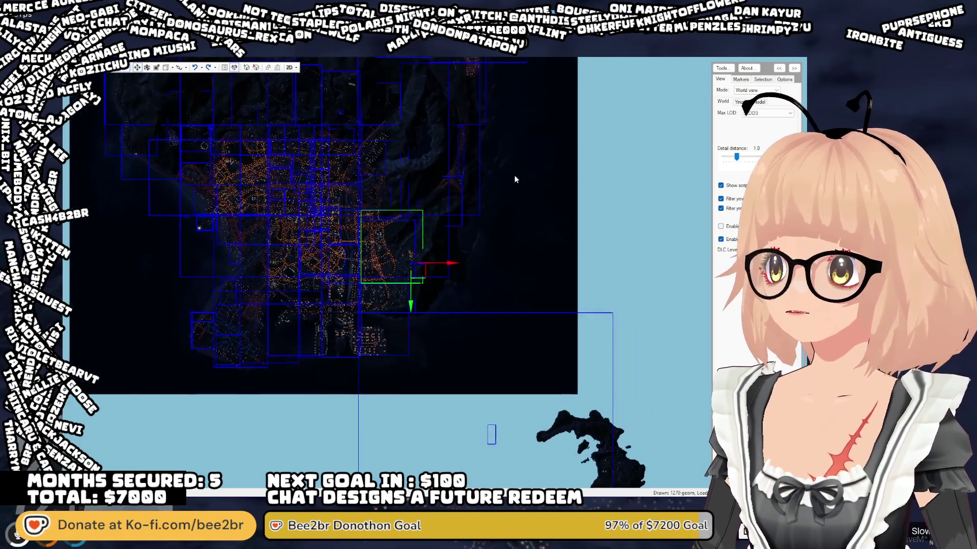
scroll(514, 175, "up", 5)
key("w")
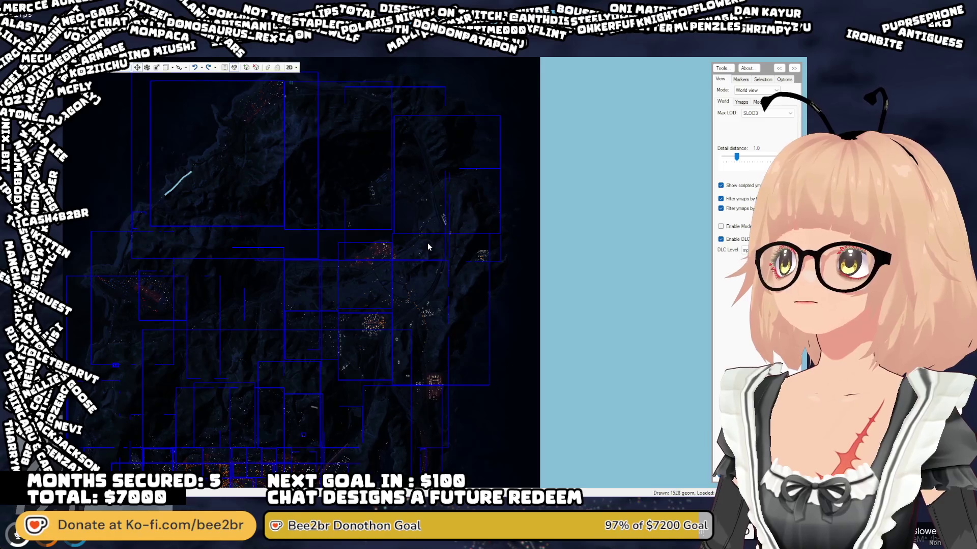
key("w")
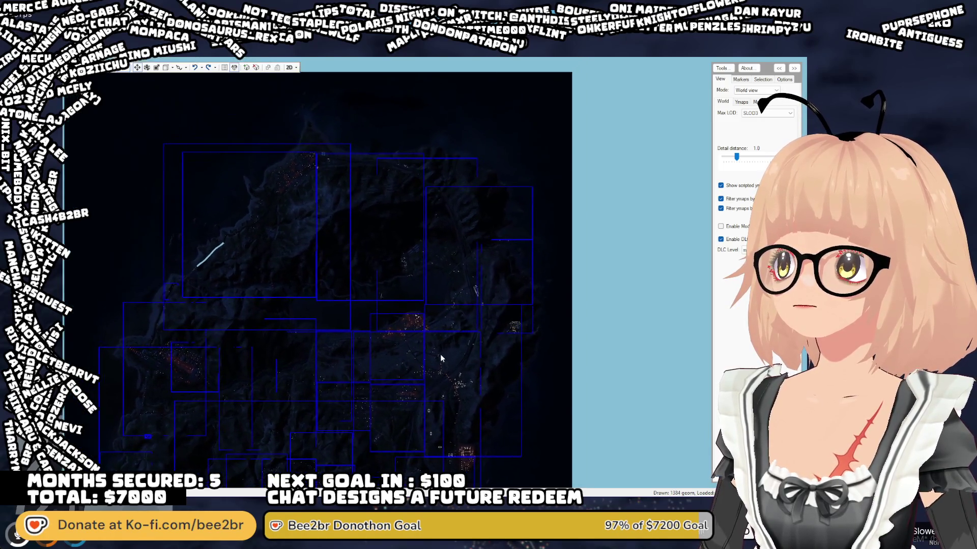
key("s")
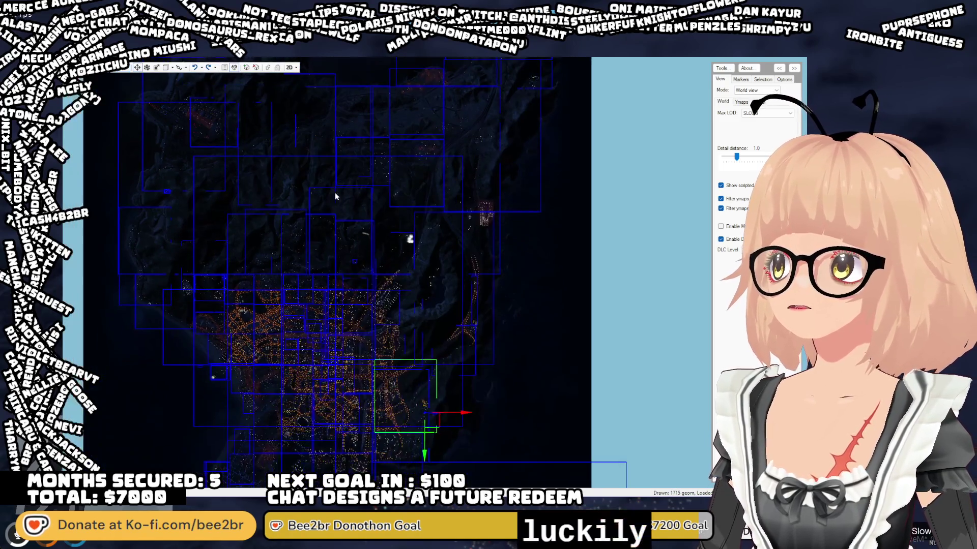
key("s")
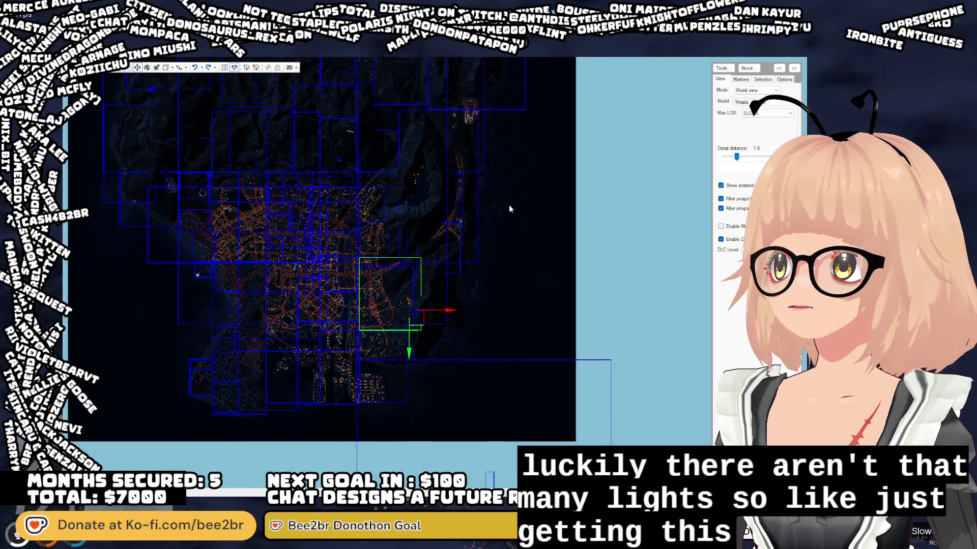
scroll(258, 207, "up", 5)
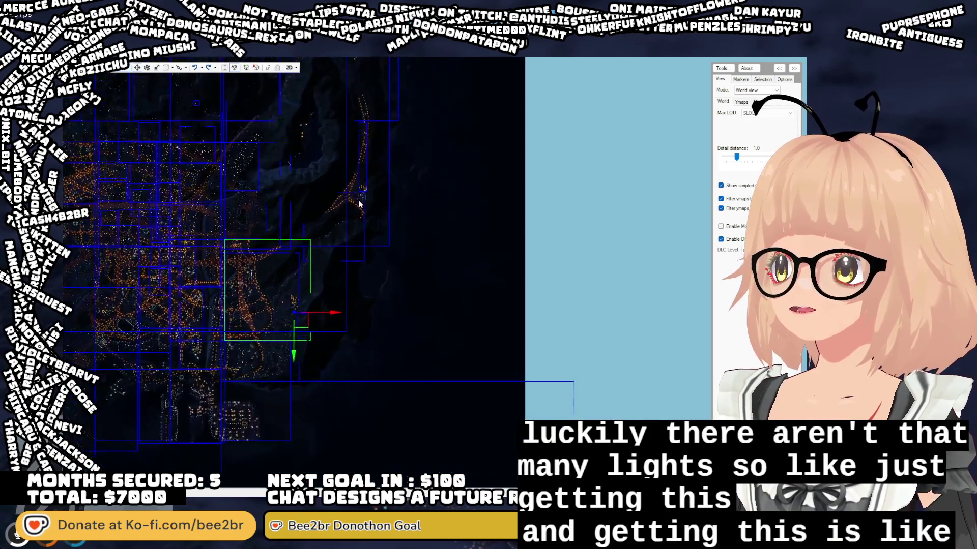
scroll(273, 241, "up", 4)
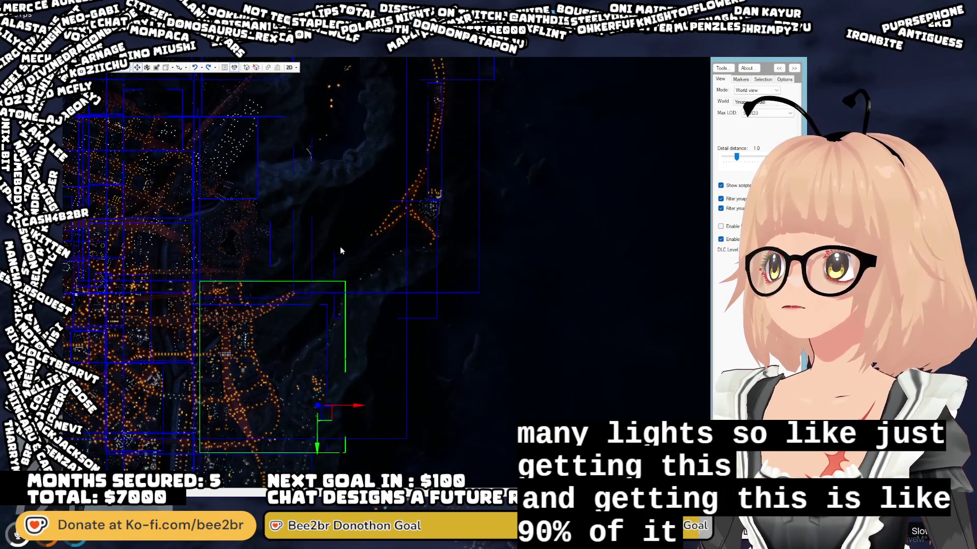
scroll(273, 241, "up", 3)
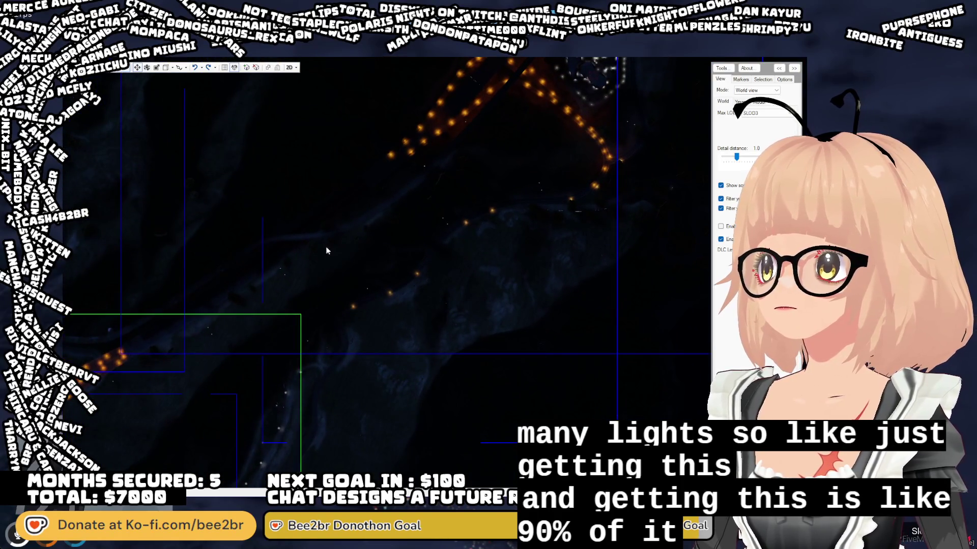
left_click_drag(296, 283, 389, 267)
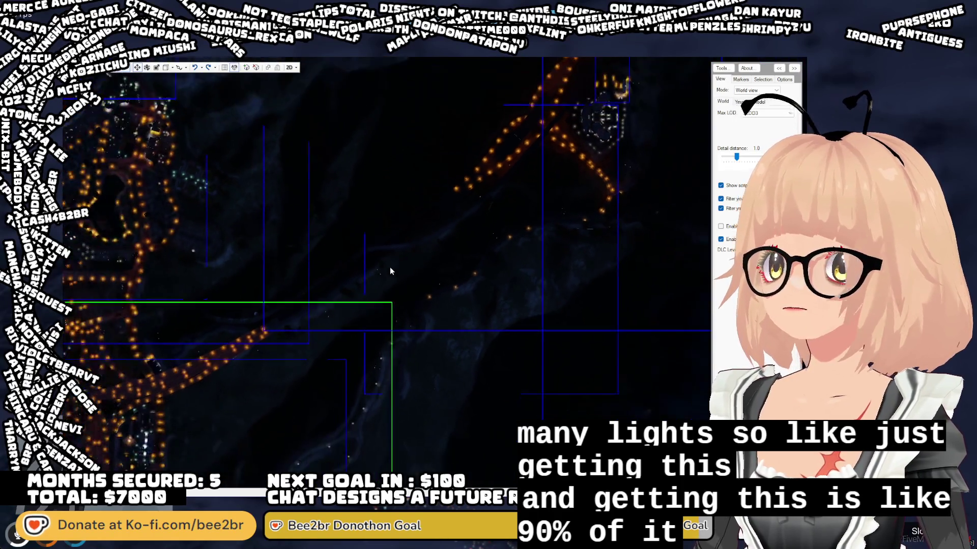
scroll(386, 265, "down", 5)
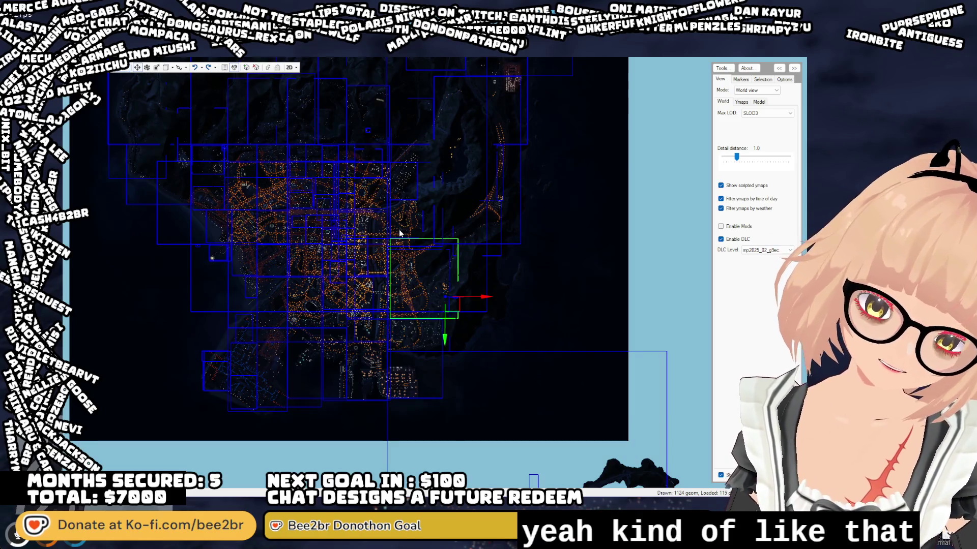
- Pan the CodeWalker 2D map slightly right and down
key("a")
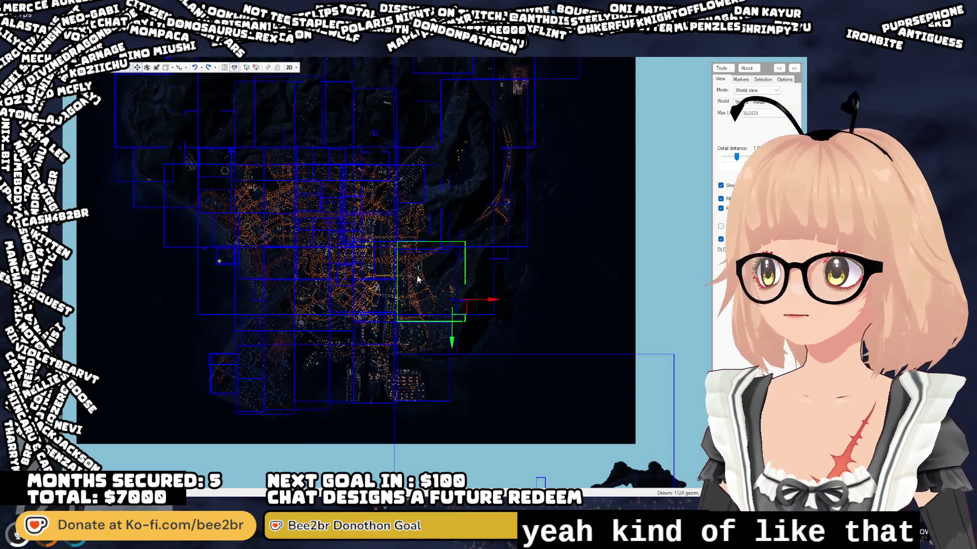
mouse_move(425, 274)
left_mouse_down()
mouse_move(421, 301)
mouse_move(391, 305)
left_mouse_up()
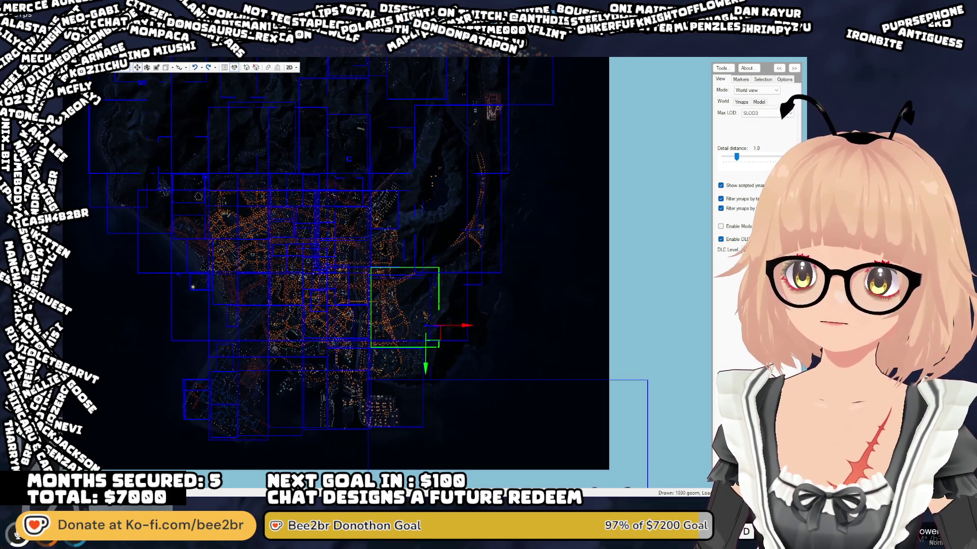
mouse_move(468, 397)
left_mouse_down()
mouse_move(511, 379)
mouse_move(468, 392)
left_mouse_up()
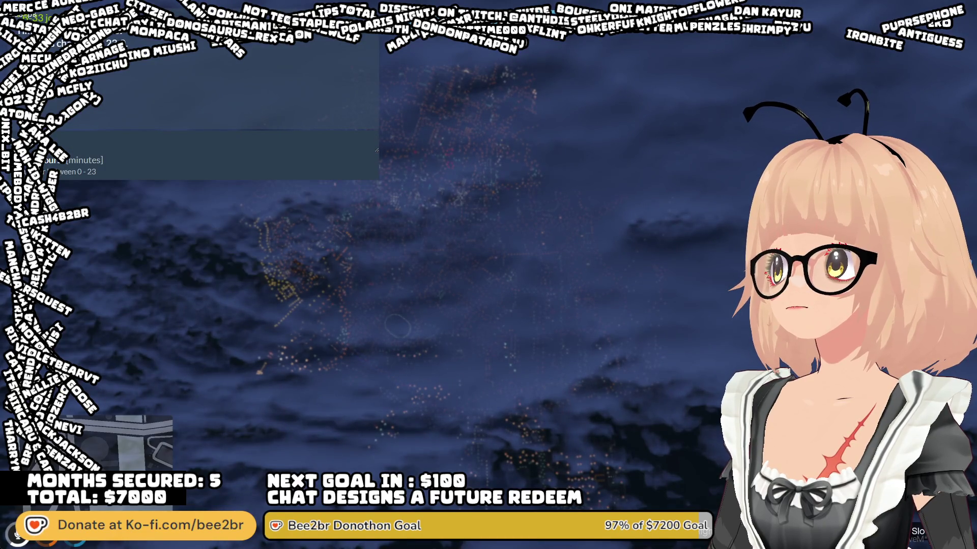
- Enter hour 1 in the time command to set the game clock to 1:01
type("1 01")
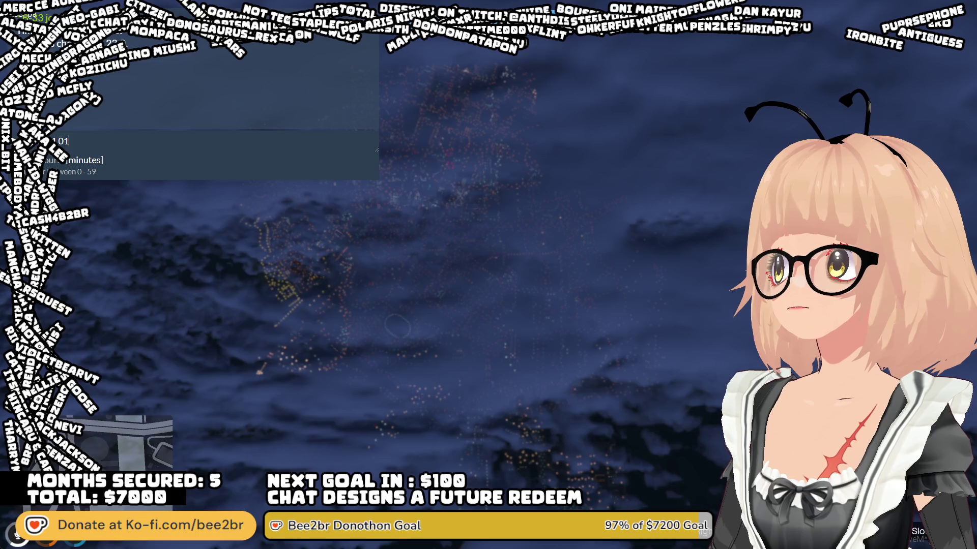
key("Return")
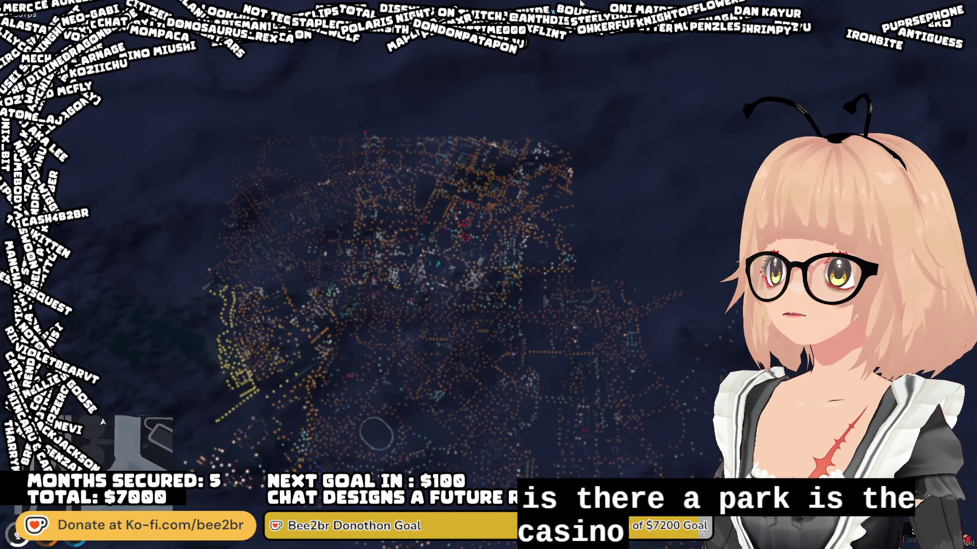
- Scroll up over the darkened 1:01 city view
scroll(450, 221, "up", 1)
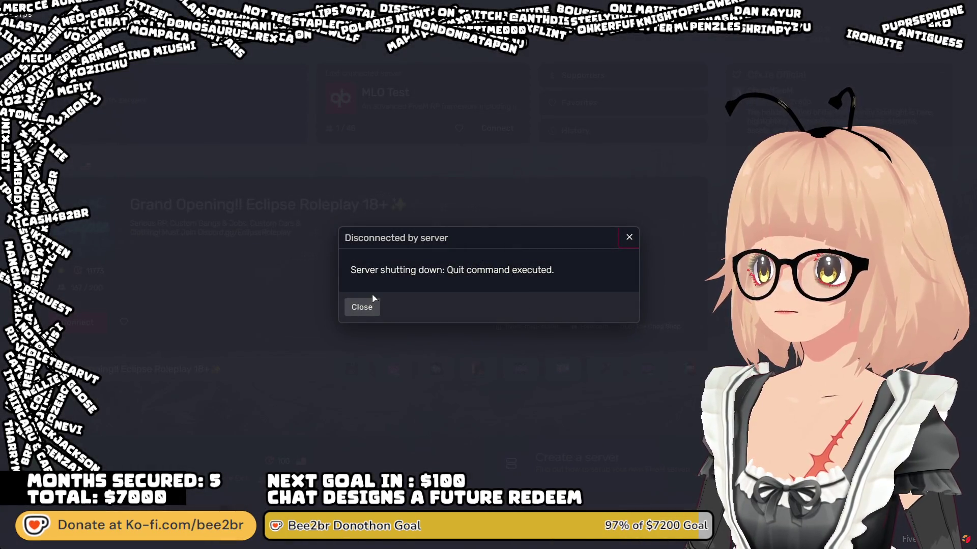
- Dismiss the 'Disconnected by server' notice and reconnect to the MLO Test server
left_click(361, 307)
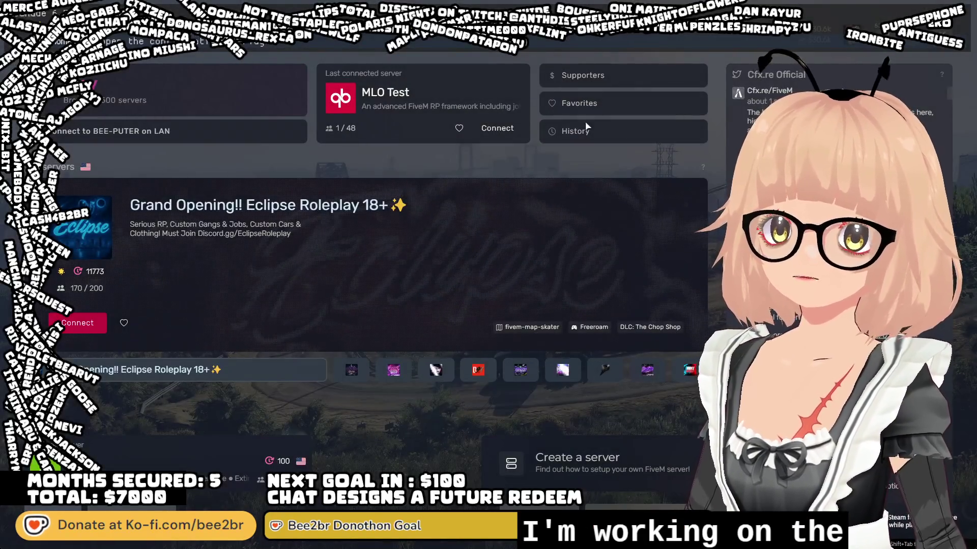
left_click(501, 131)
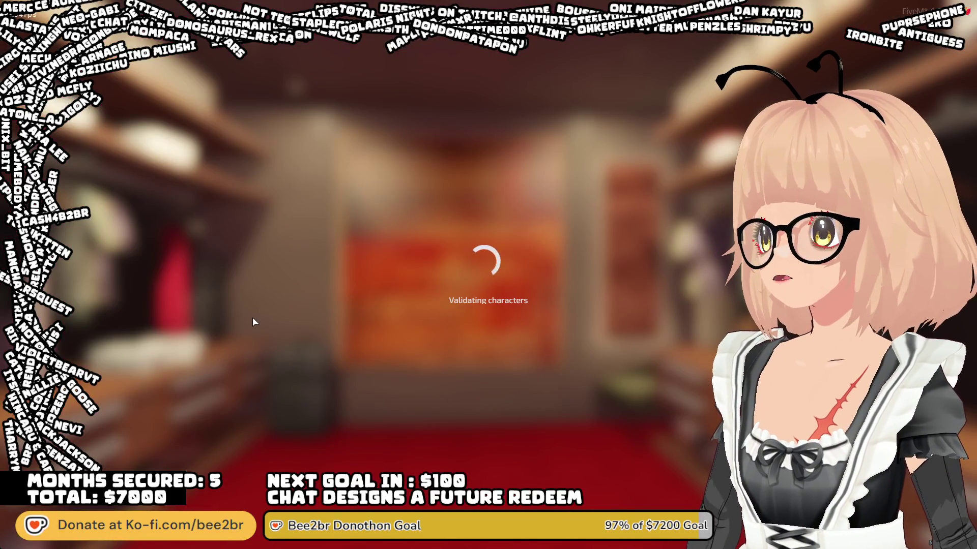
- Spawn the first character at its last location above the night city
left_click(242, 438)
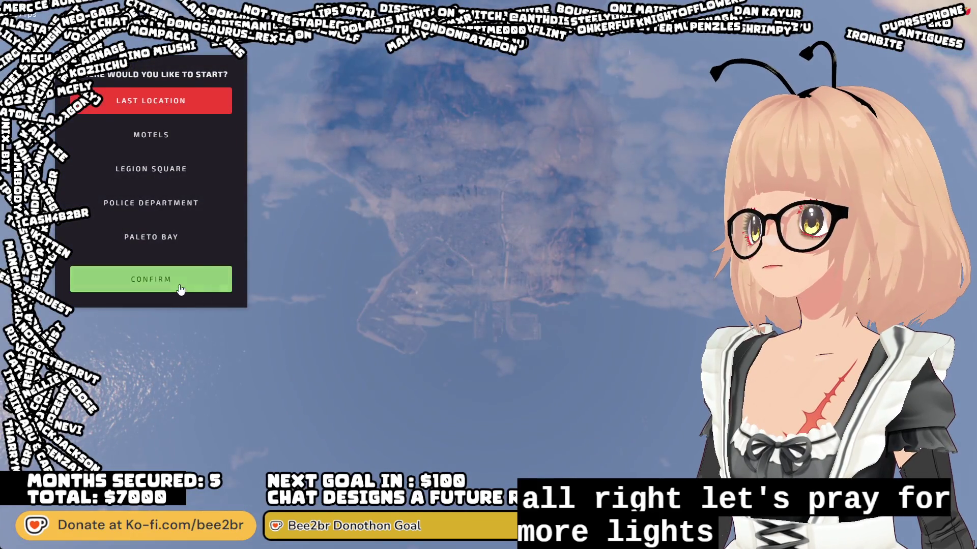
left_click(183, 283)
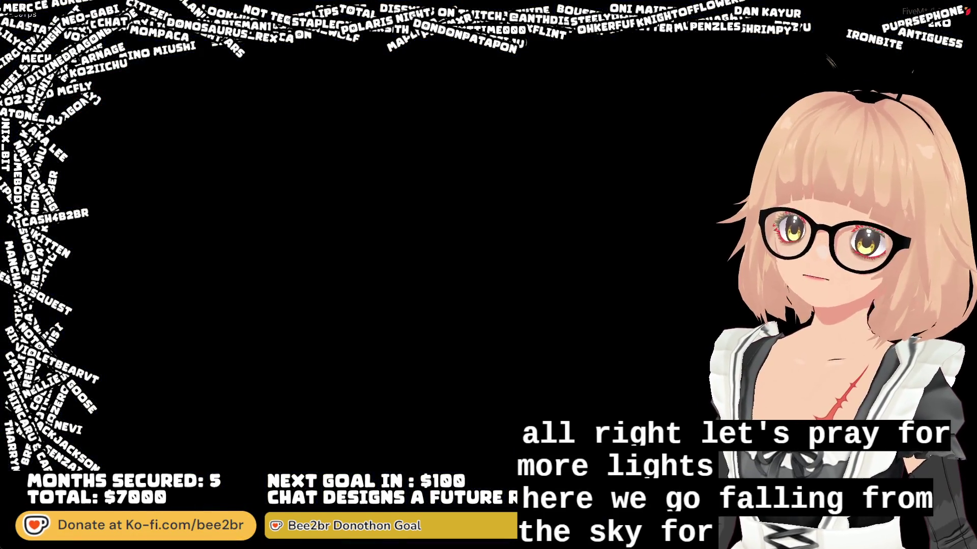
key("F8")
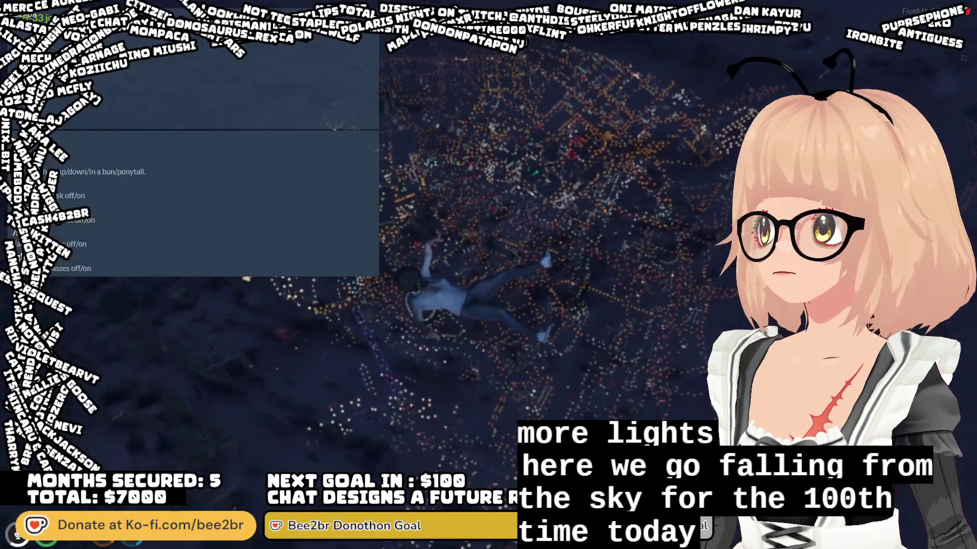
- Turn on noclip and fly over the night city to inspect the floating sky lights
key("Return")
key("Return")
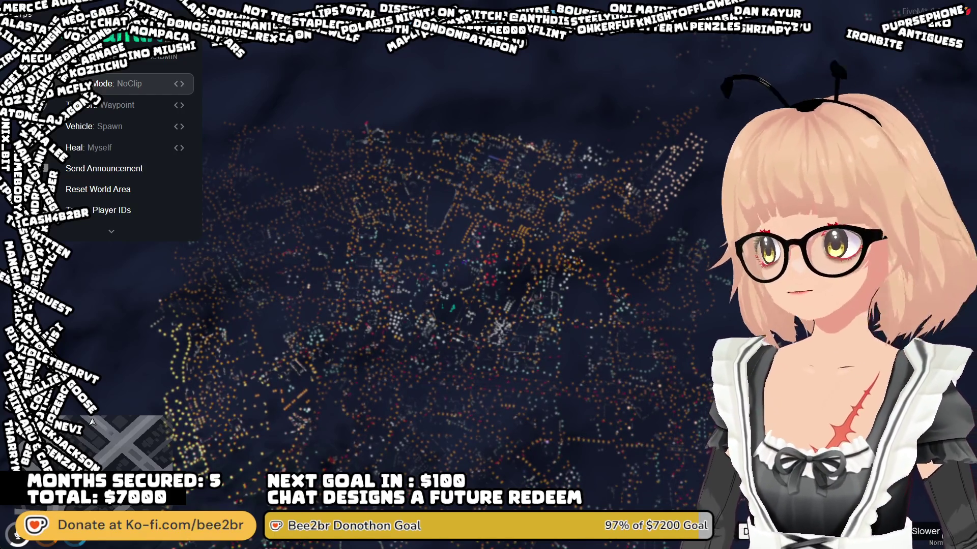
key("s")
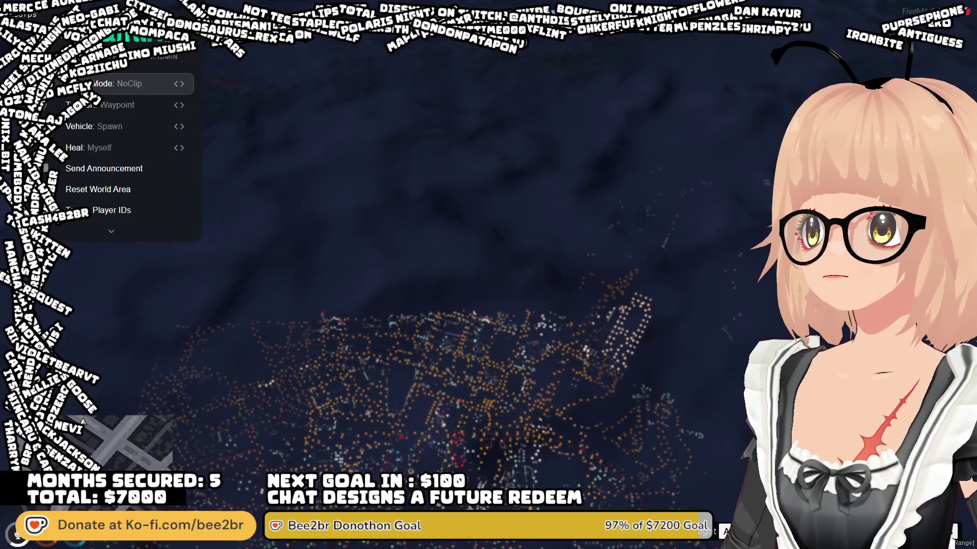
key("a")
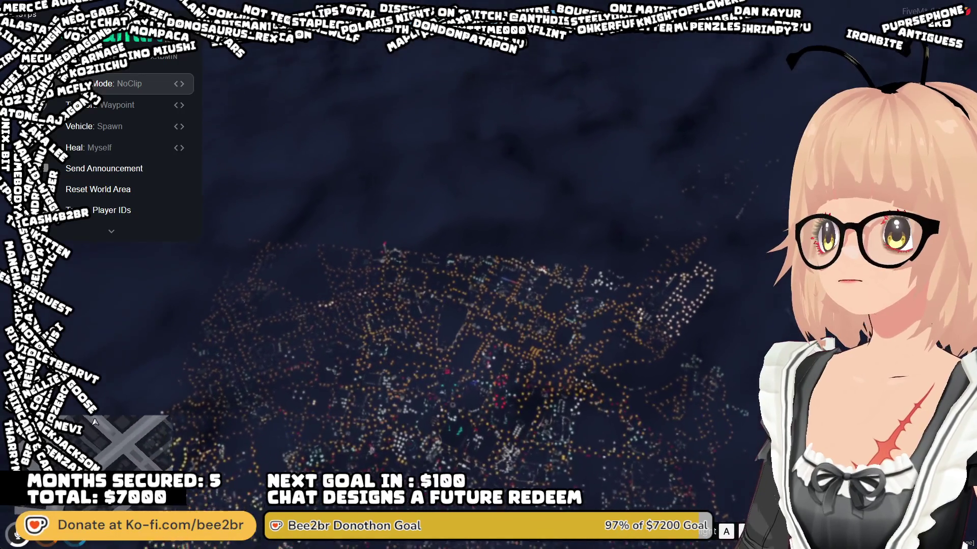
key("d")
key("s")
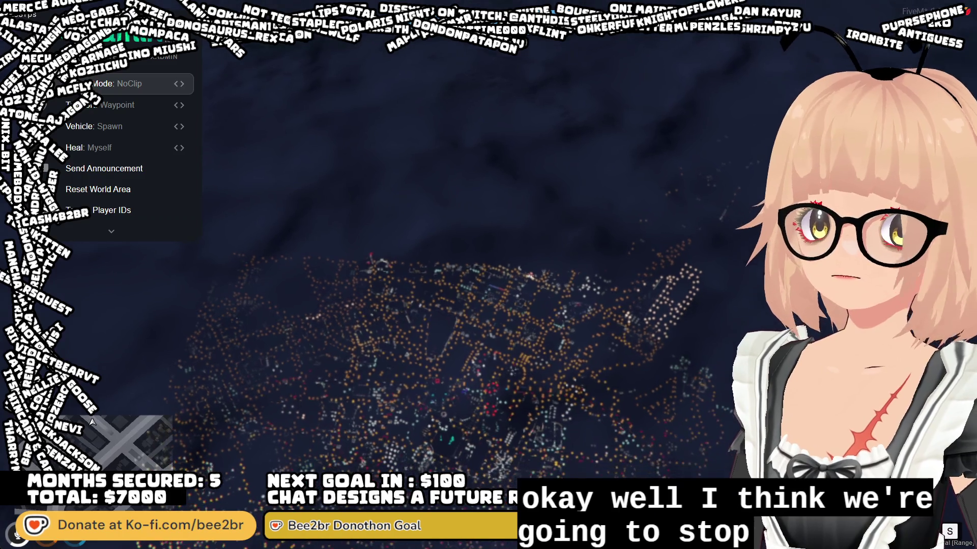
key("s")
key("s")
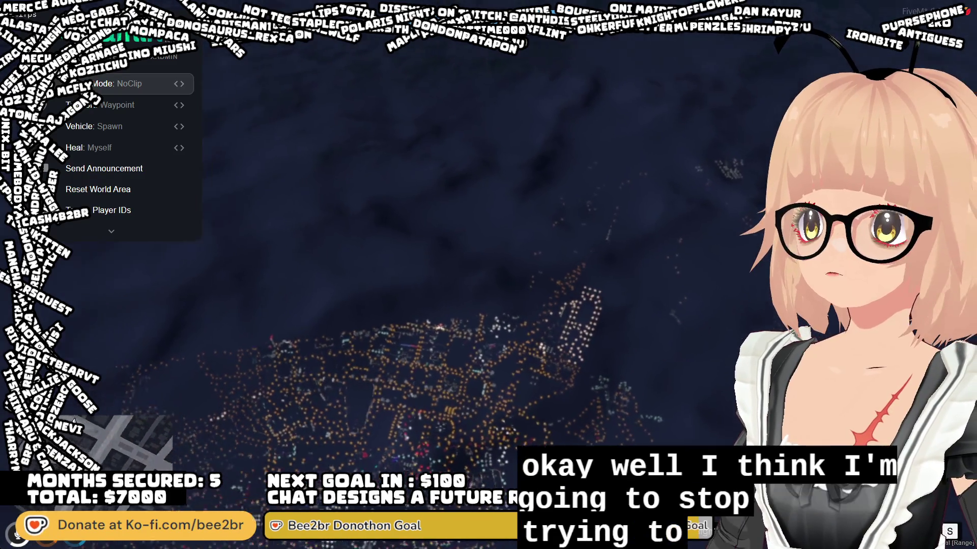
key("w")
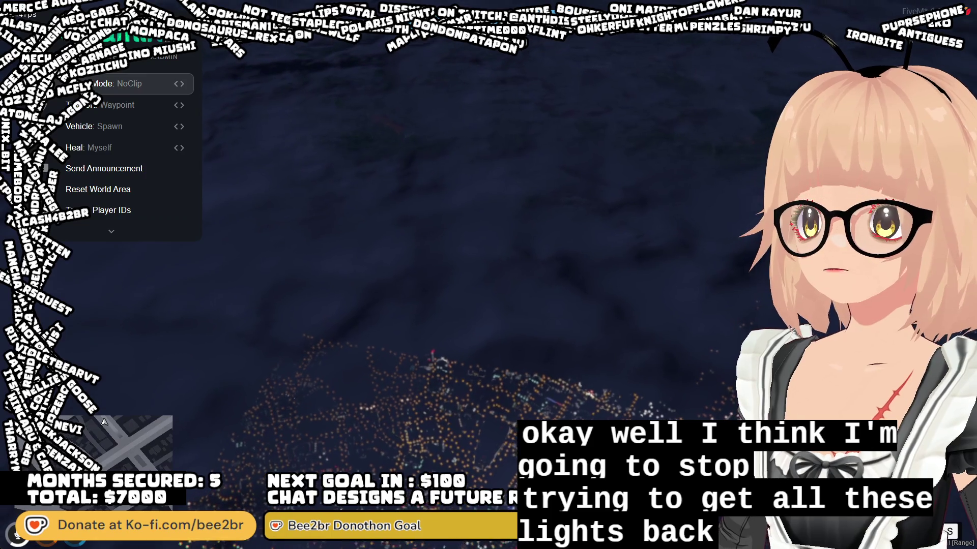
key("s")
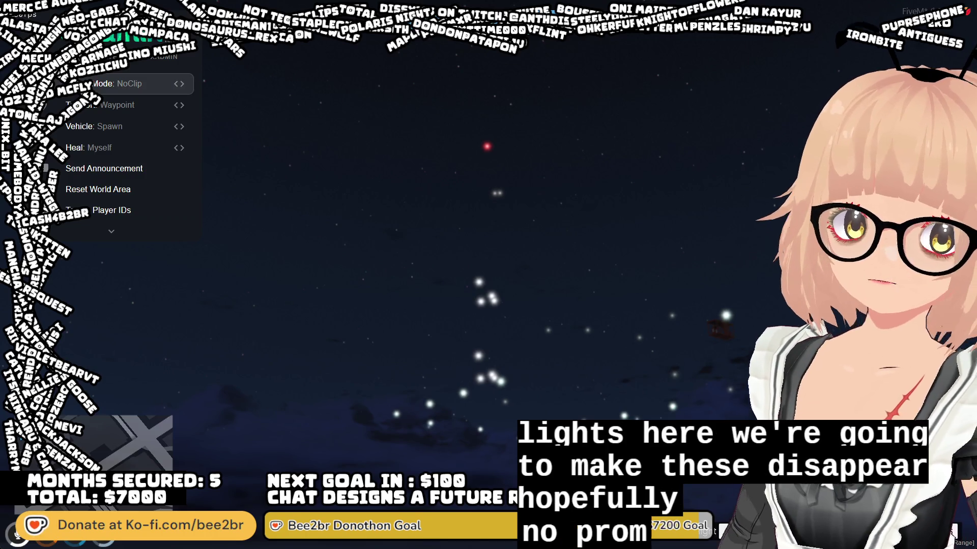
key("F8")
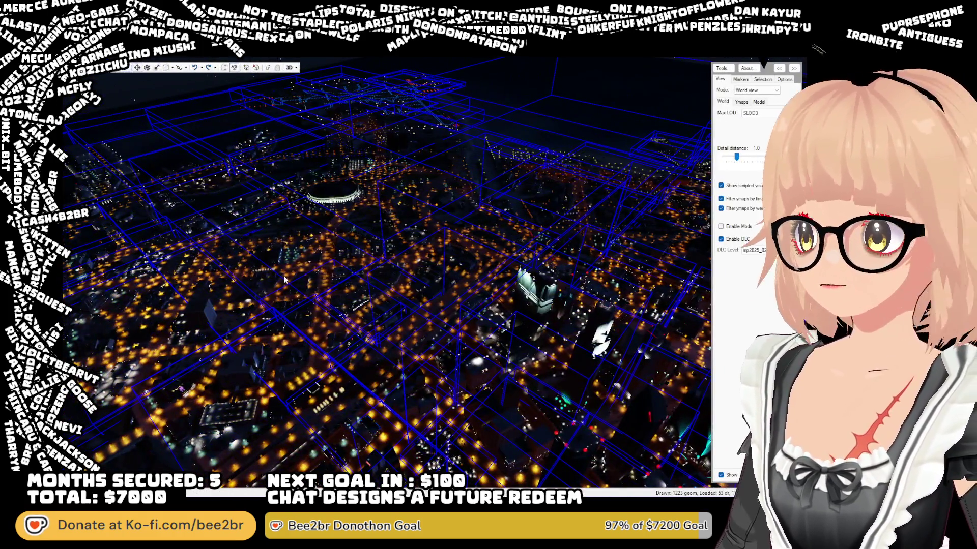
- Tilt and zoom the ORPHANHD view from the streets up to the downtown skyline
mouse_move(285, 278)
left_mouse_down()
mouse_move(284, 318)
mouse_move(462, 263)
left_mouse_up()
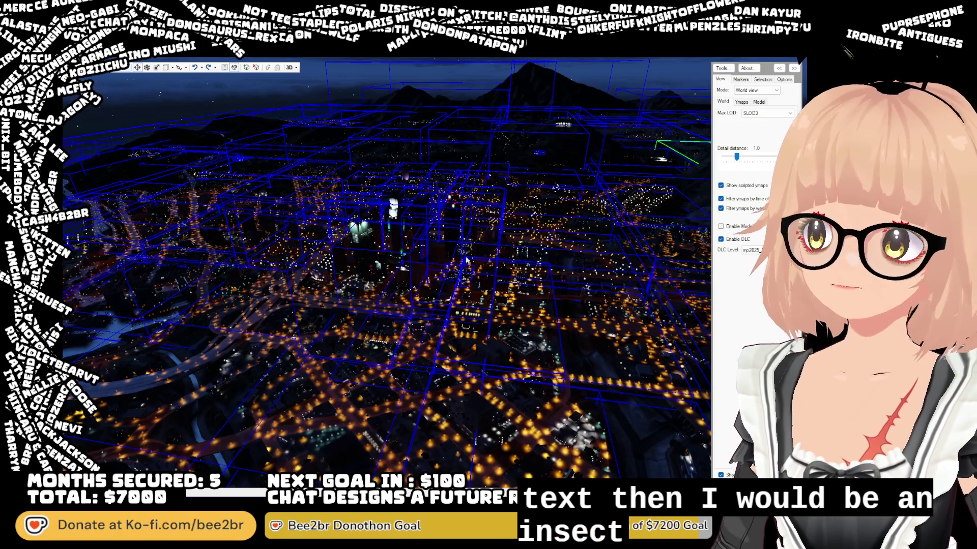
scroll(450, 297, "up", 5)
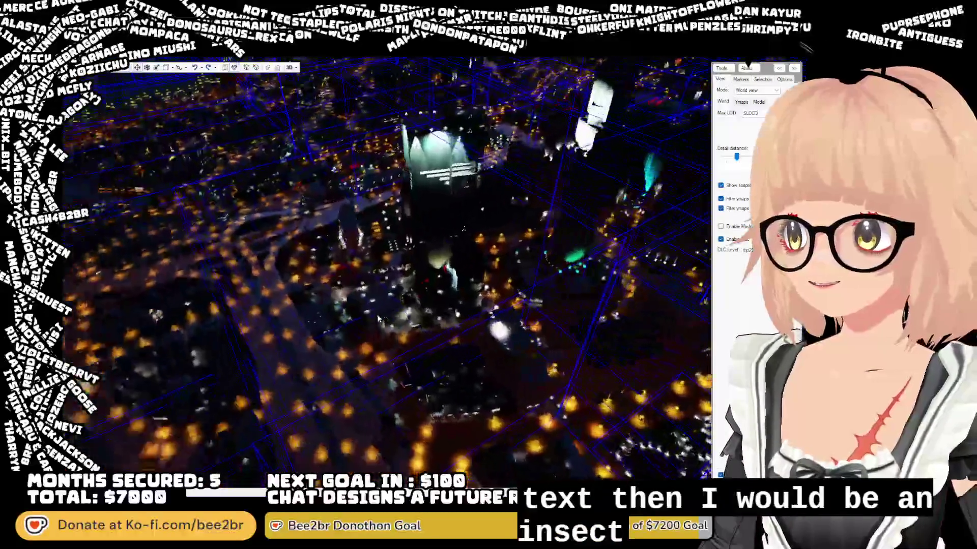
scroll(345, 312, "up", 5)
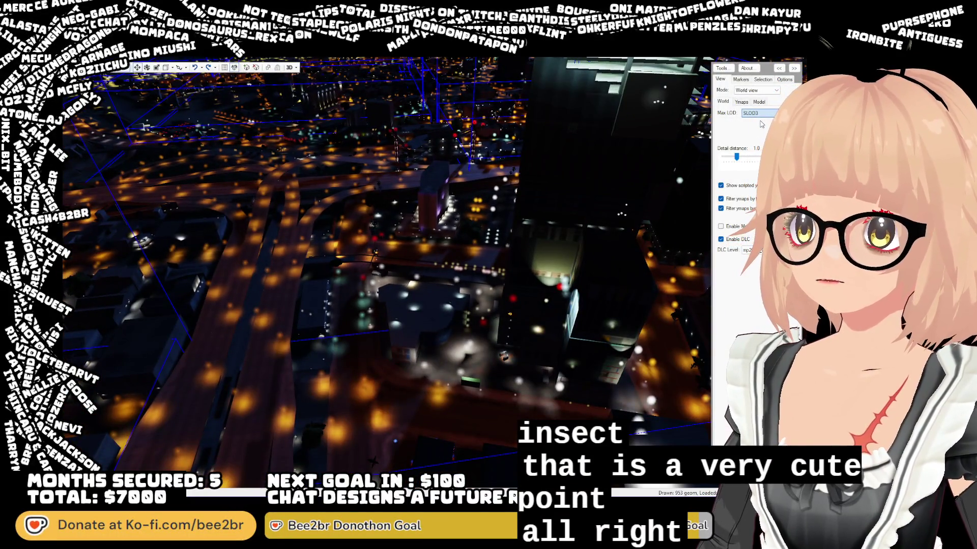
scroll(762, 124, "up", 5)
mouse_move(422, 316)
left_mouse_down()
mouse_move(435, 238)
mouse_move(429, 191)
mouse_move(439, 283)
left_mouse_up()
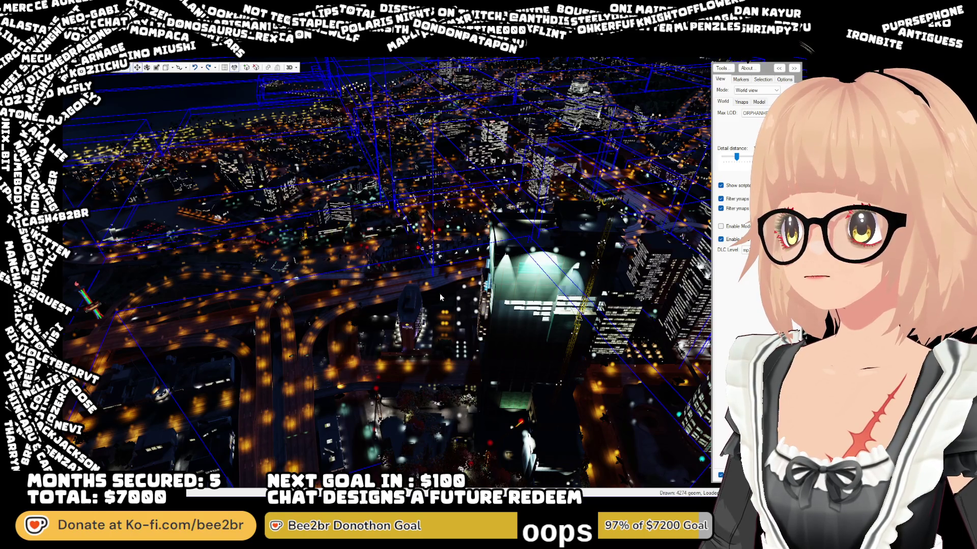
- Fly past the Banner building and lit plaza, then pull back to frame the skyline
key("w")
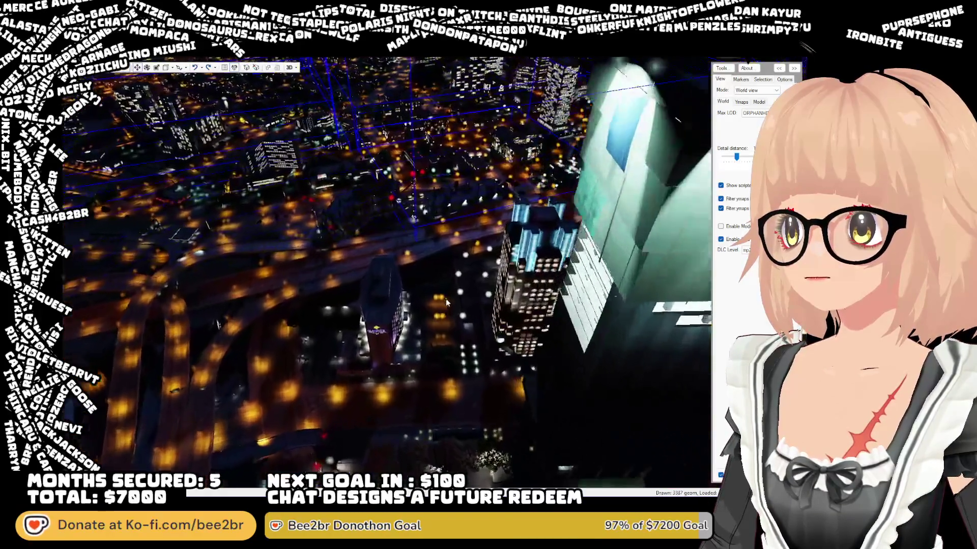
left_click_drag(446, 303, 442, 225)
key("w")
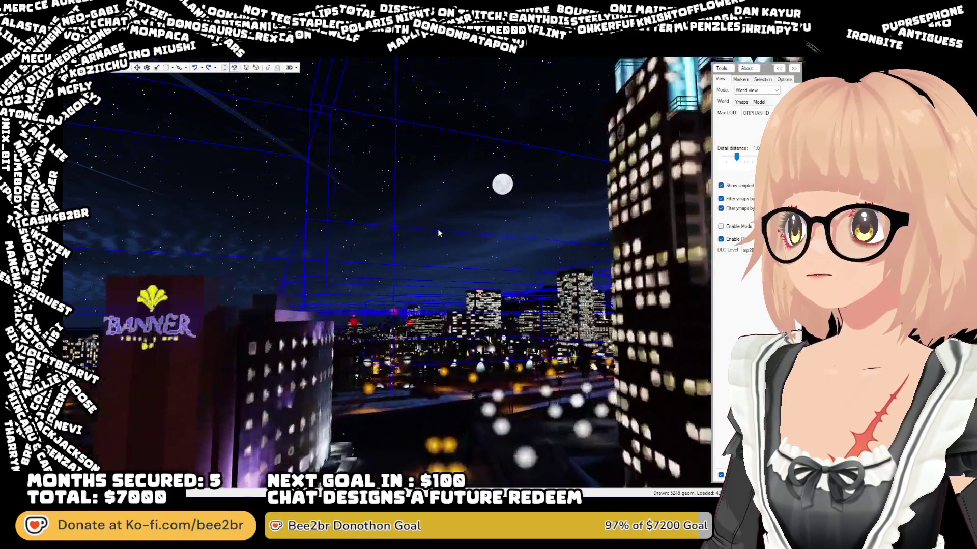
mouse_move(436, 227)
left_mouse_down()
mouse_move(252, 212)
mouse_move(192, 185)
mouse_move(120, 244)
mouse_move(112, 315)
left_mouse_up()
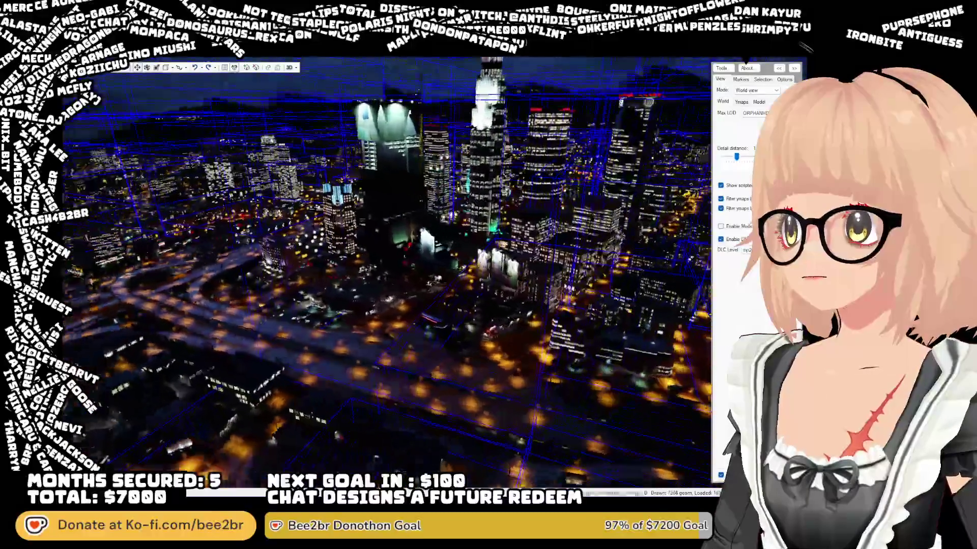
key("w")
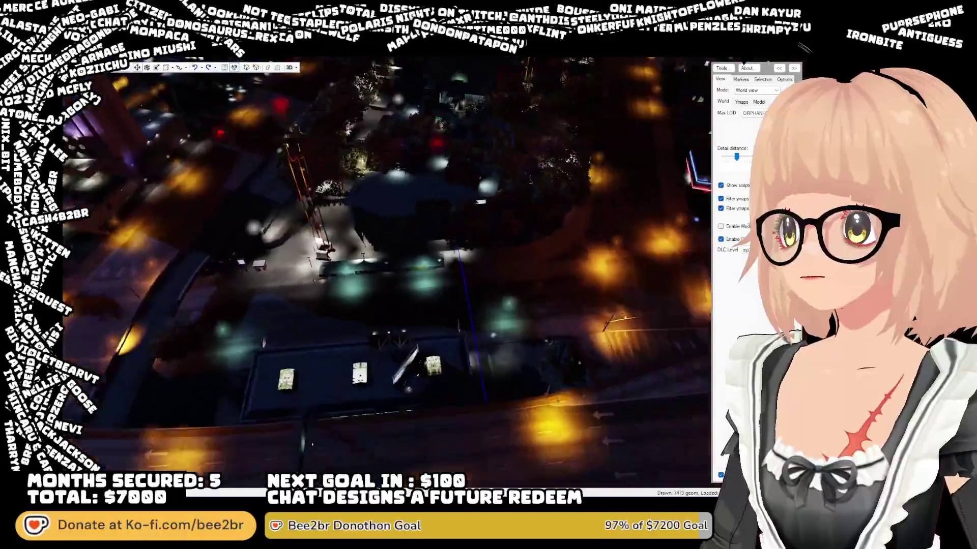
key("s")
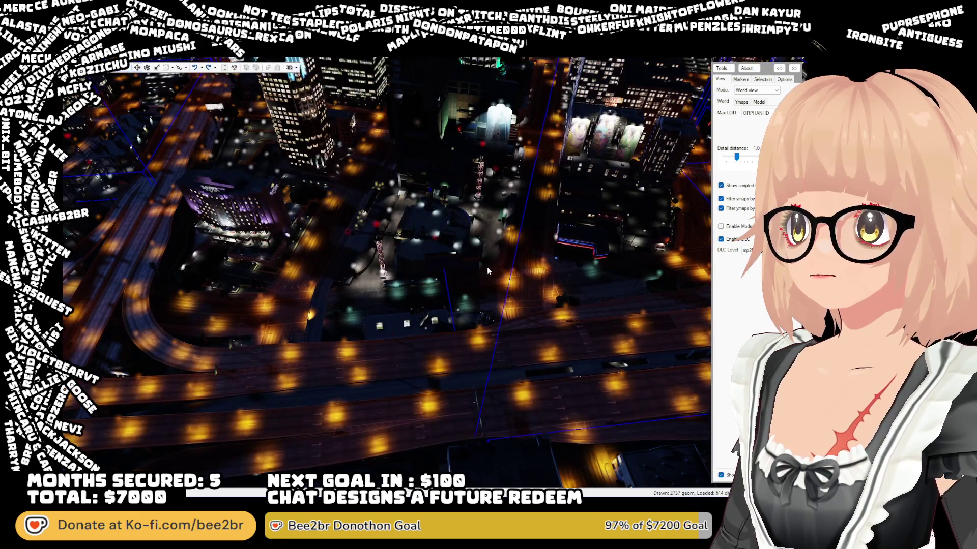
left_click_drag(486, 267, 462, 201)
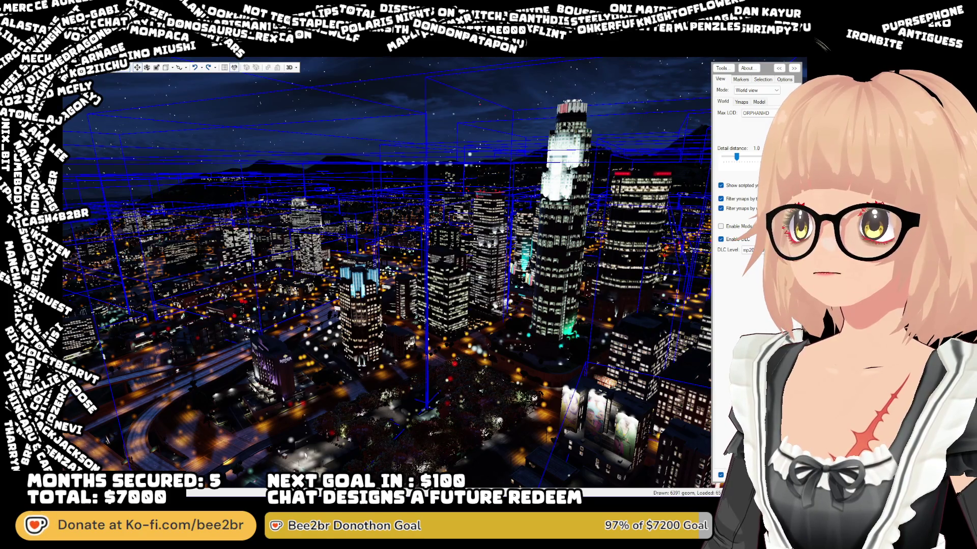
- Fly down among the downtown towers and select the dt1_props_combo09_slod object
key("w")
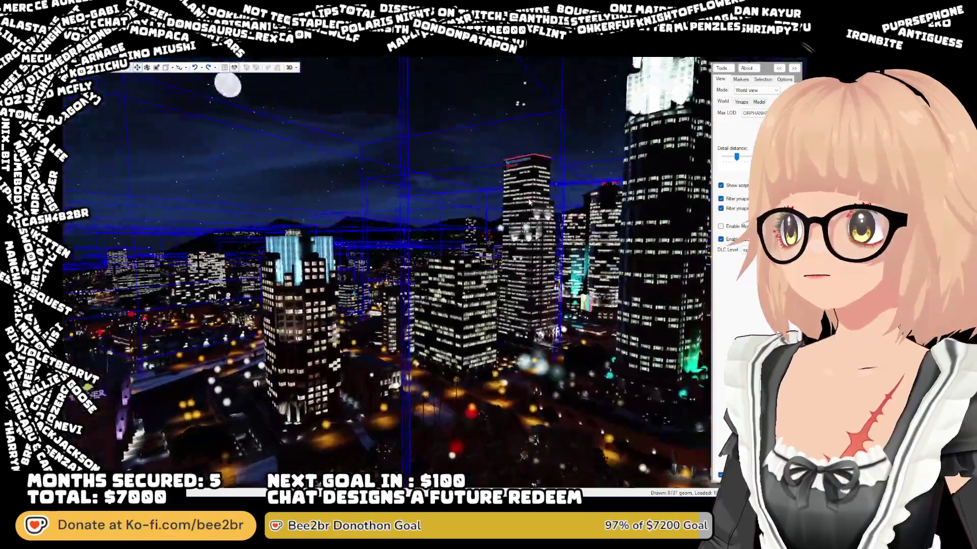
mouse_move(529, 202)
left_mouse_down()
mouse_move(601, 229)
mouse_move(541, 240)
mouse_move(529, 227)
left_mouse_up()
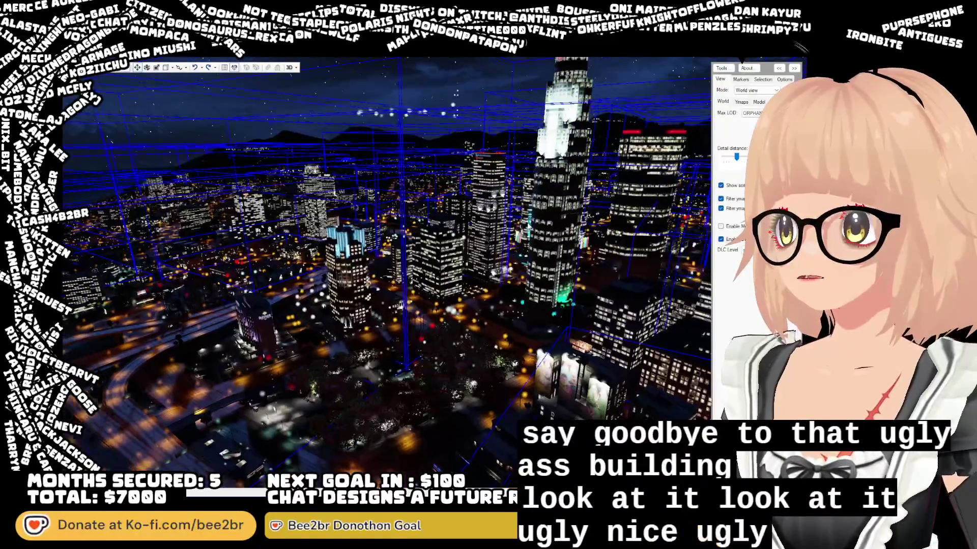
key("a")
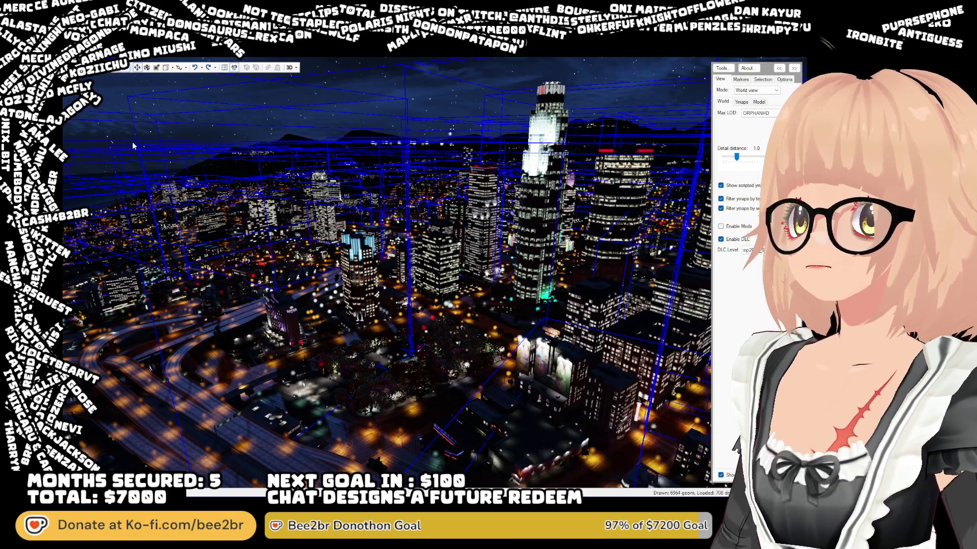
mouse_move(599, 227)
left_mouse_down()
mouse_move(534, 236)
mouse_move(525, 188)
mouse_move(468, 139)
mouse_move(487, 196)
mouse_move(476, 250)
left_mouse_up()
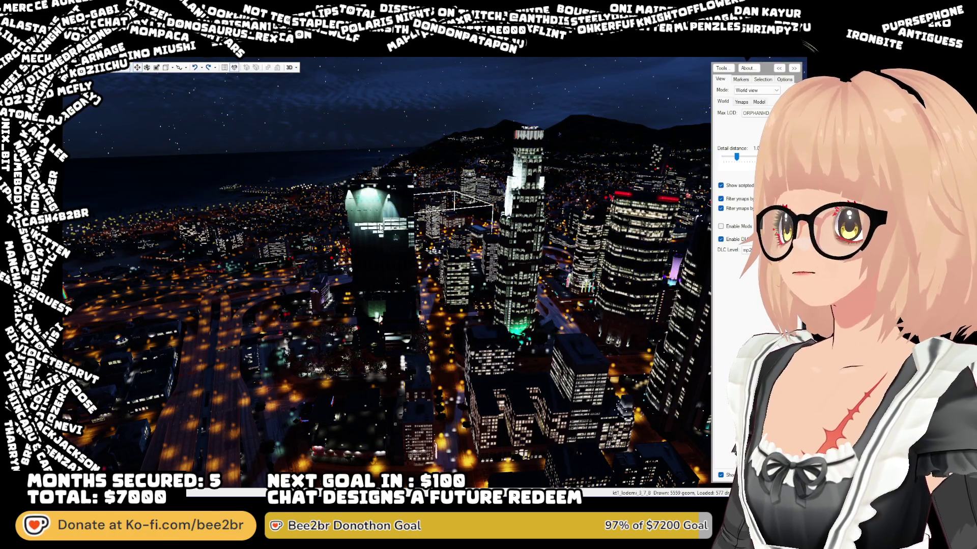
key("w")
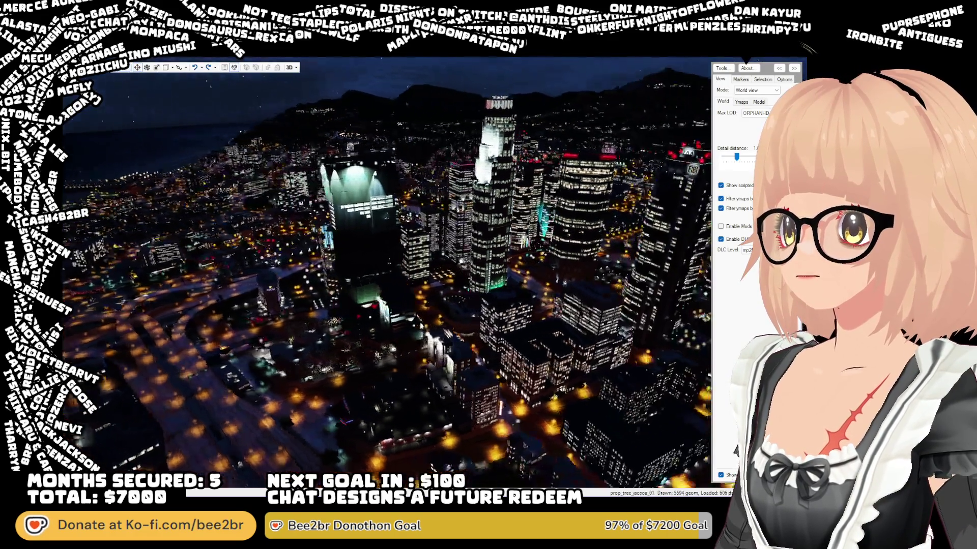
key("w")
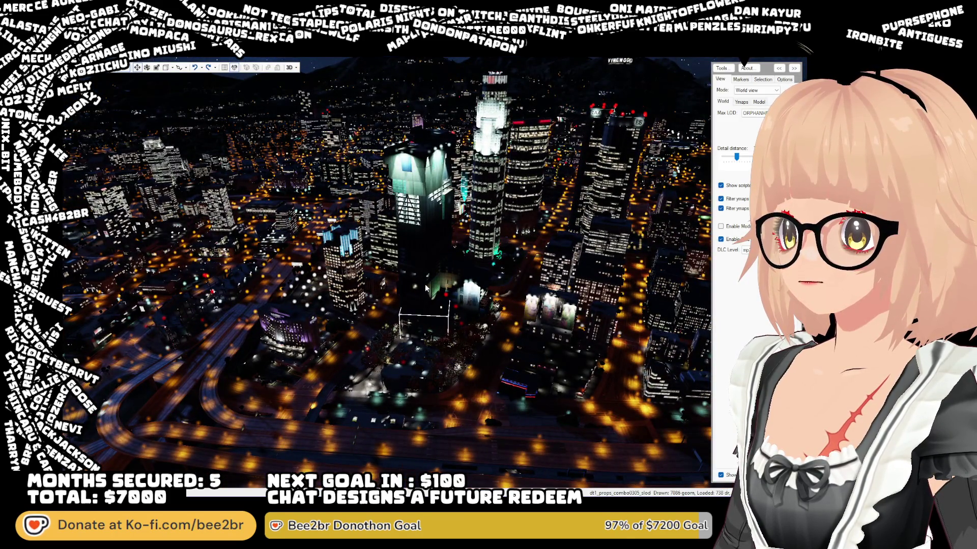
left_click(426, 288)
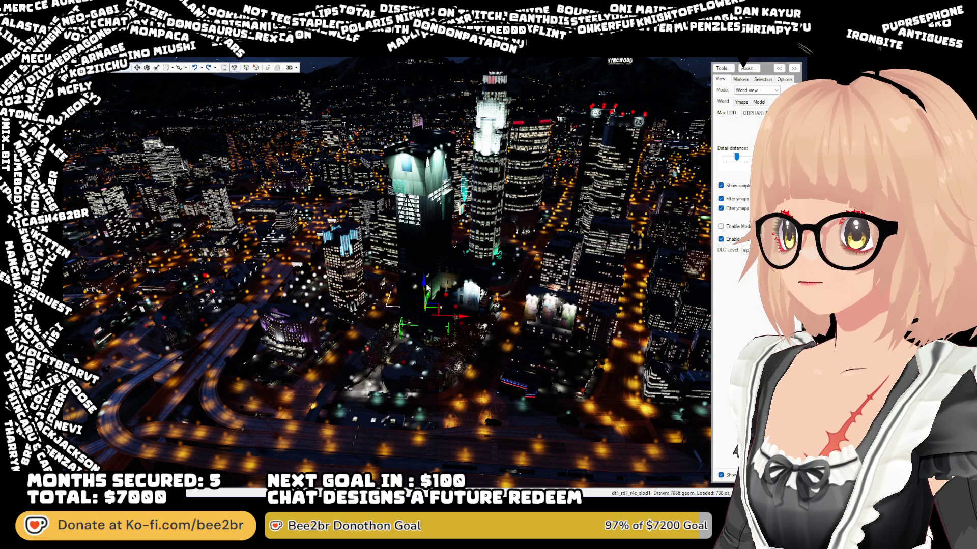
- Select the low lit object beneath the downtown towers and zoom in on it
scroll(386, 272, "down", 5)
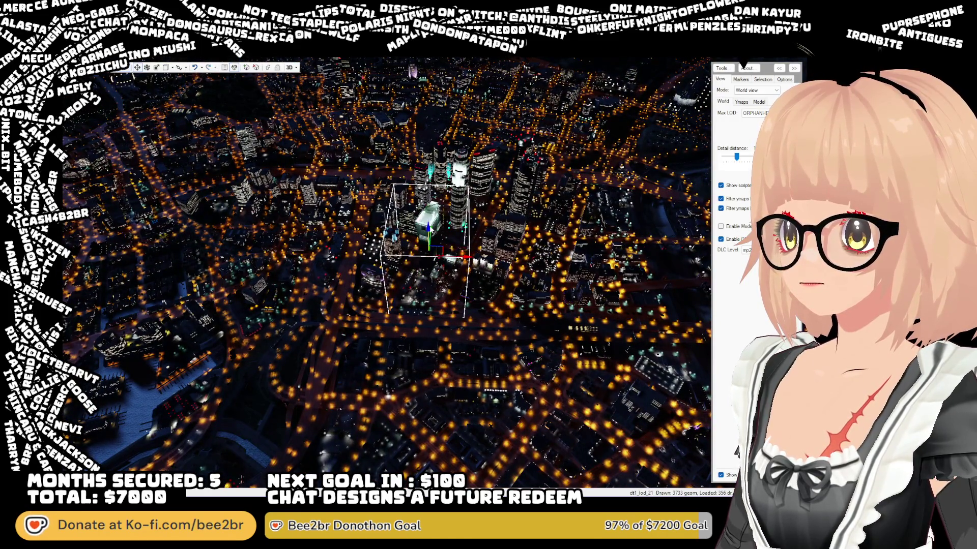
left_click(431, 354)
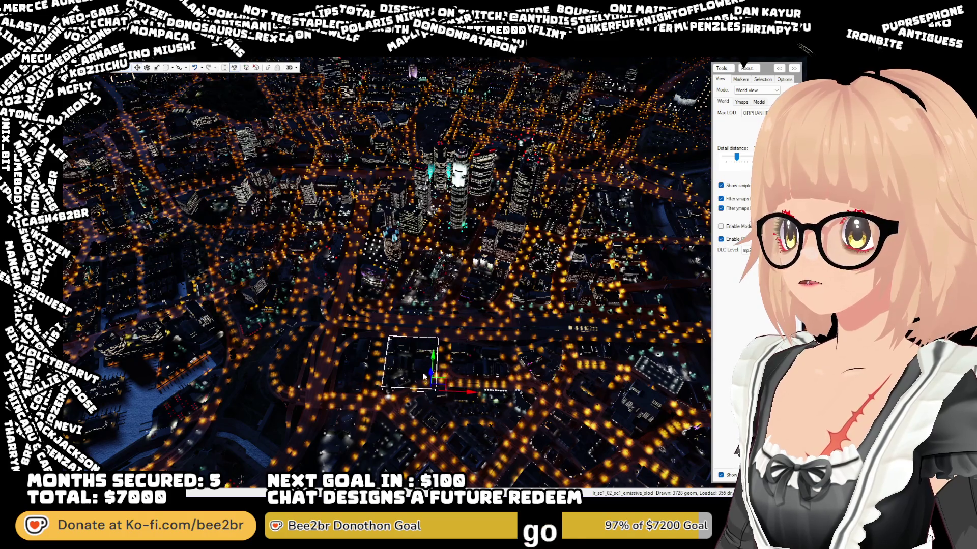
scroll(438, 326, "up", 5)
scroll(445, 294, "up", 5)
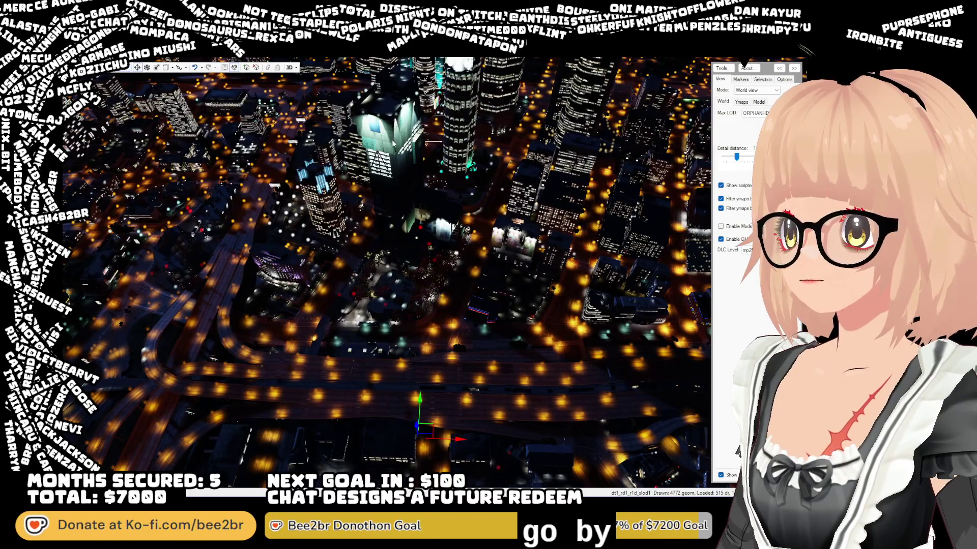
- Orbit closer over the downtown roads and lower the max LOD to HD
left_click_drag(401, 199, 427, 214)
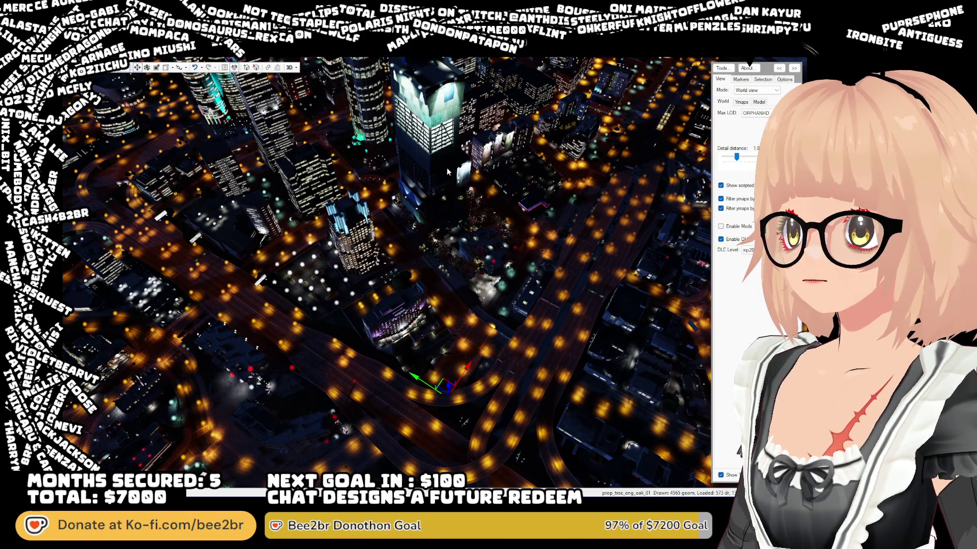
left_click_drag(443, 155, 312, 158)
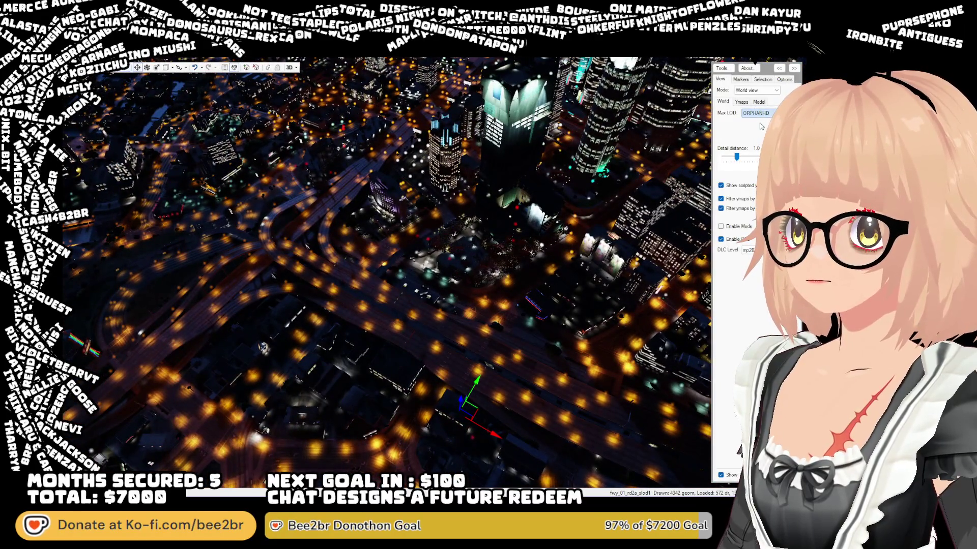
left_click(761, 127)
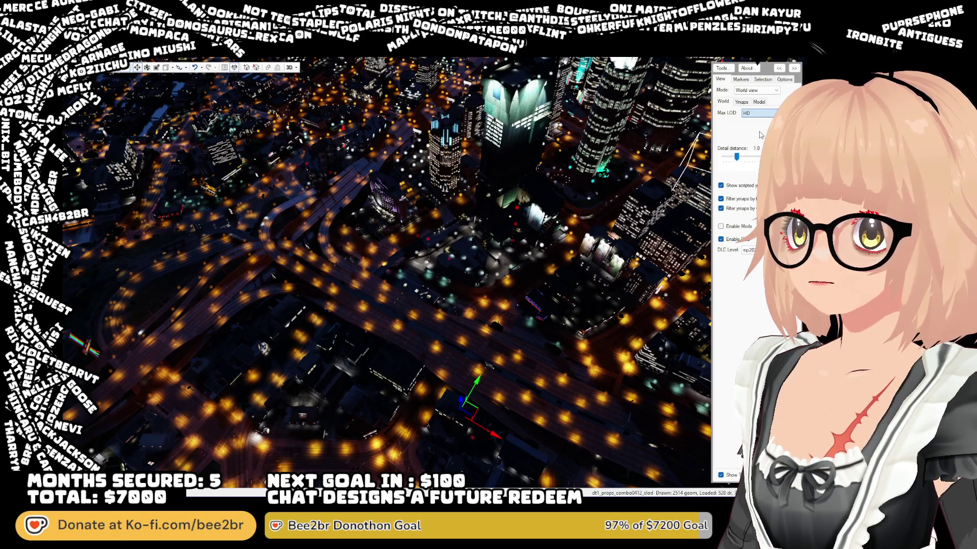
- Drop max LOD to LOD and select downtown blocks such as dt1_21_slod
key("Down")
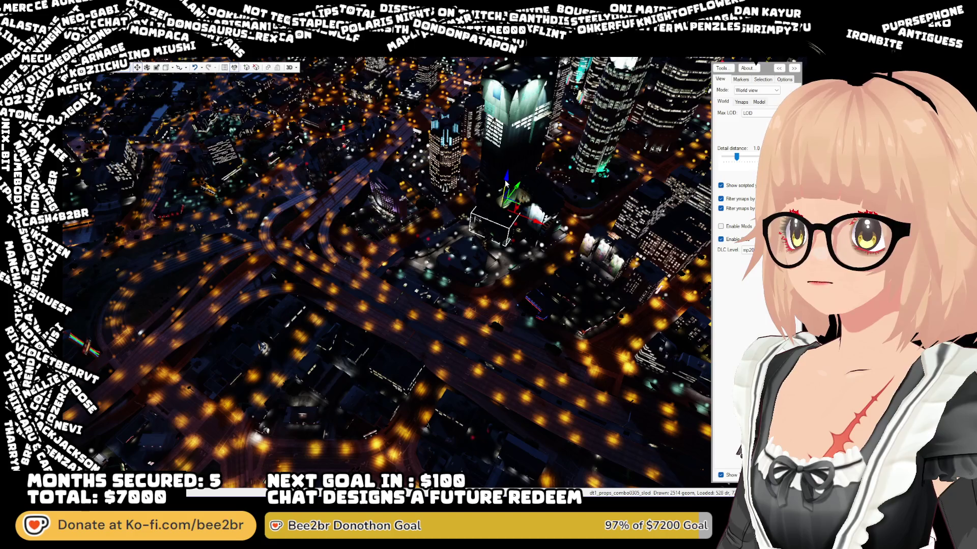
left_click(484, 298)
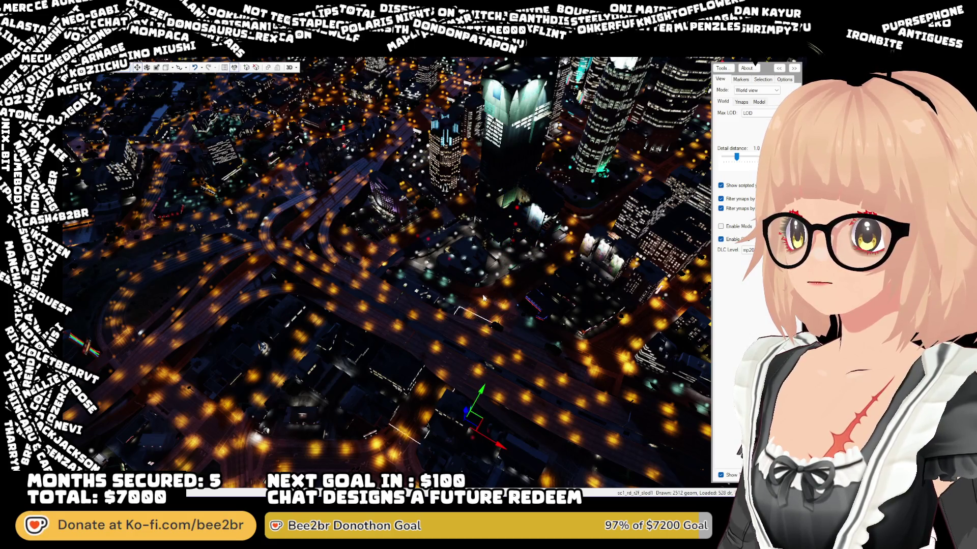
left_click(493, 238)
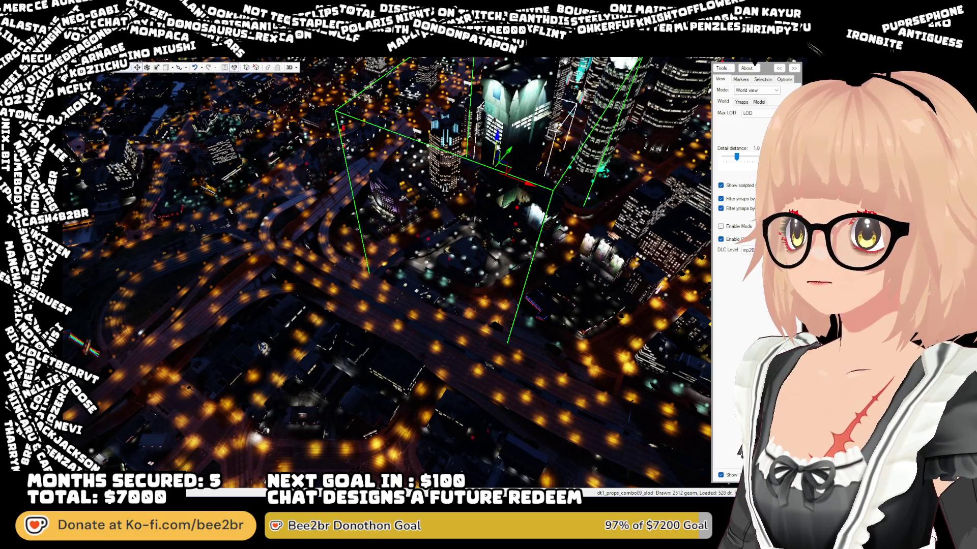
left_click(496, 184)
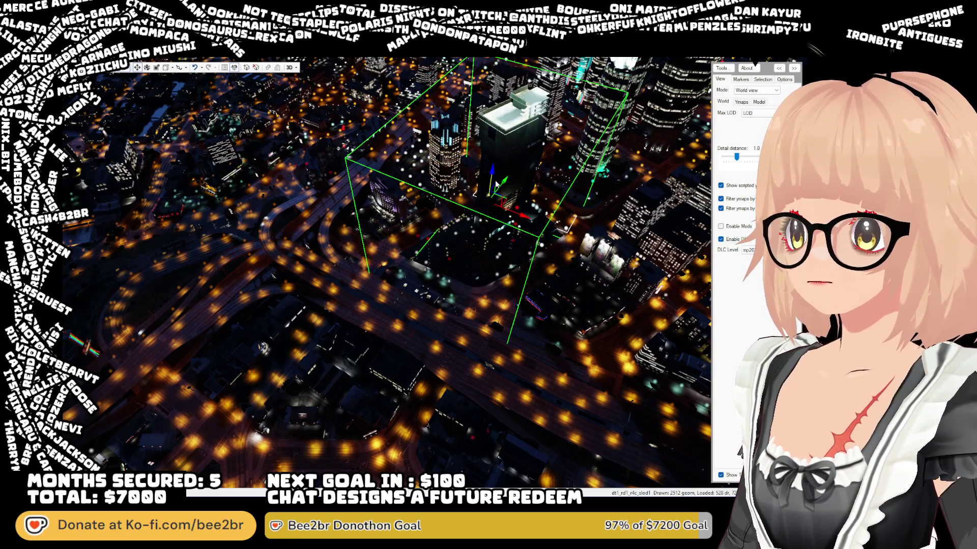
left_click(477, 420)
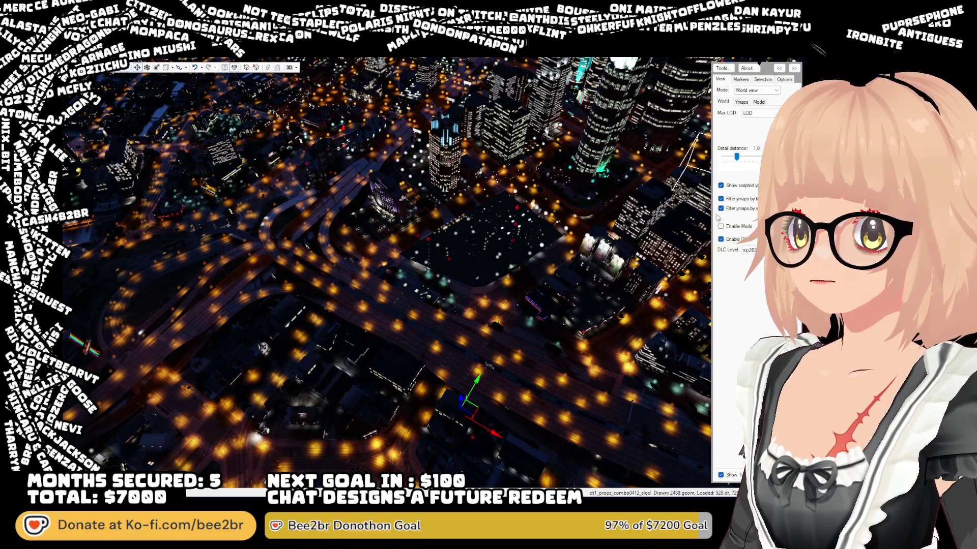
- Lower the max LOD to SLOD1 and centre the view on the selected tower block
left_click(760, 112)
key("Down")
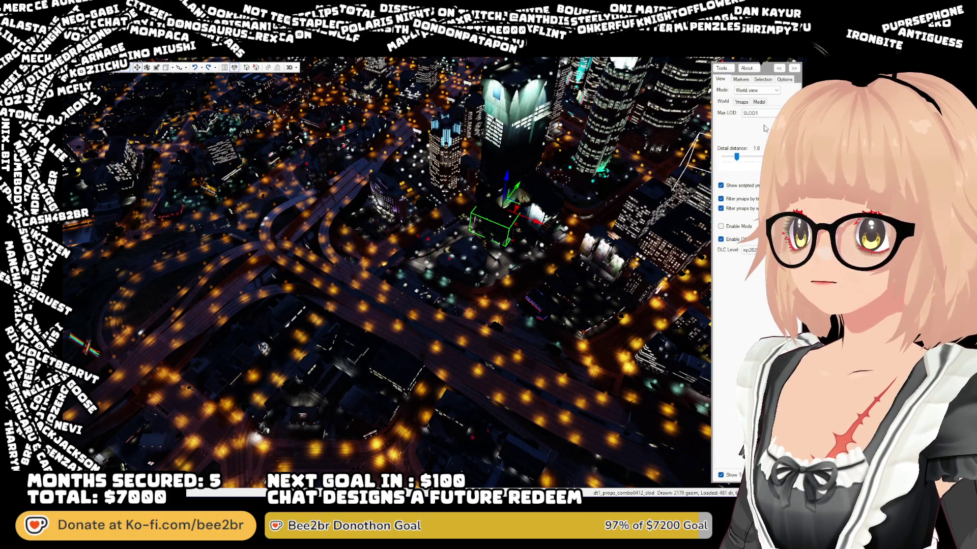
left_click_drag(676, 142, 548, 151)
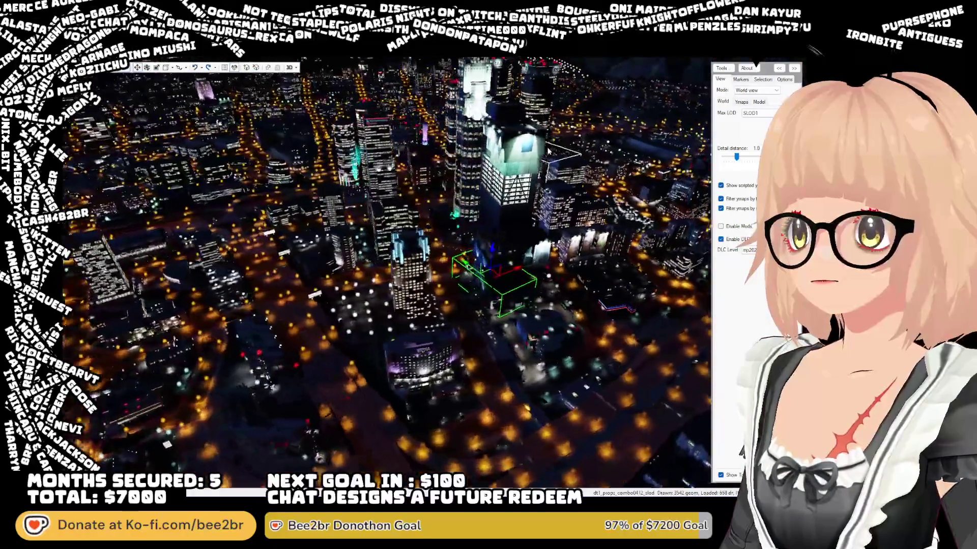
scroll(579, 148, "up", 5)
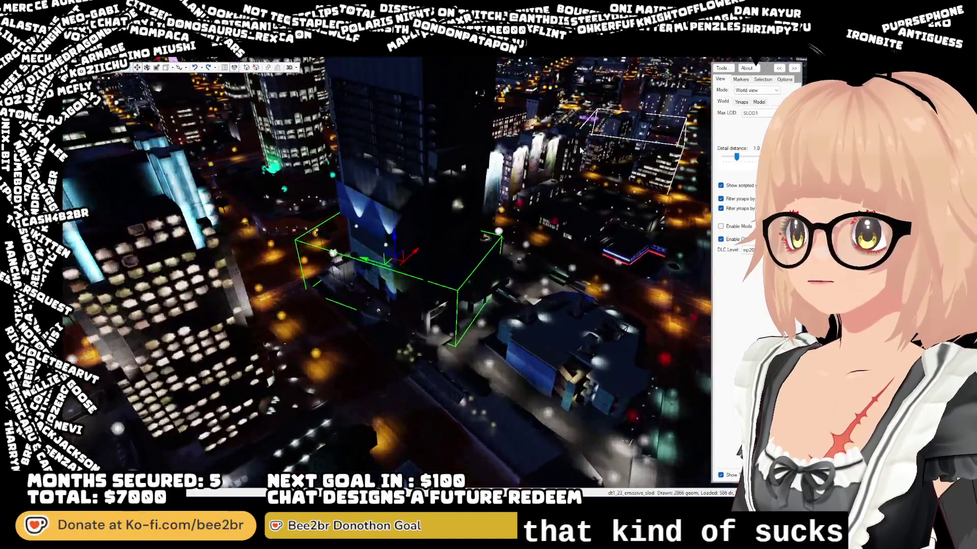
scroll(580, 149, "down", 8)
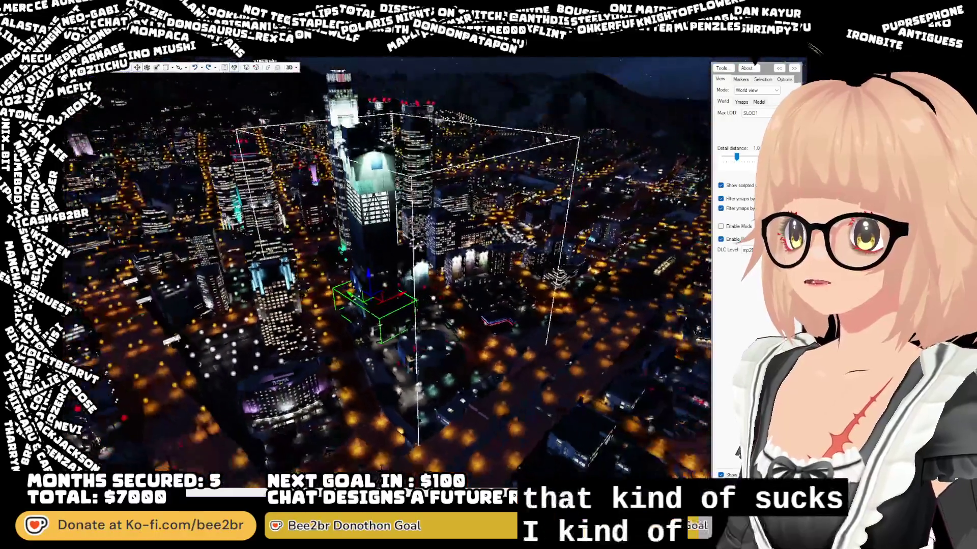
mouse_move(547, 140)
left_mouse_down()
mouse_move(489, 149)
mouse_move(469, 135)
left_mouse_up()
- Inspect the selected downtown tower block from several sides and distances
scroll(489, 149, "up", 3)
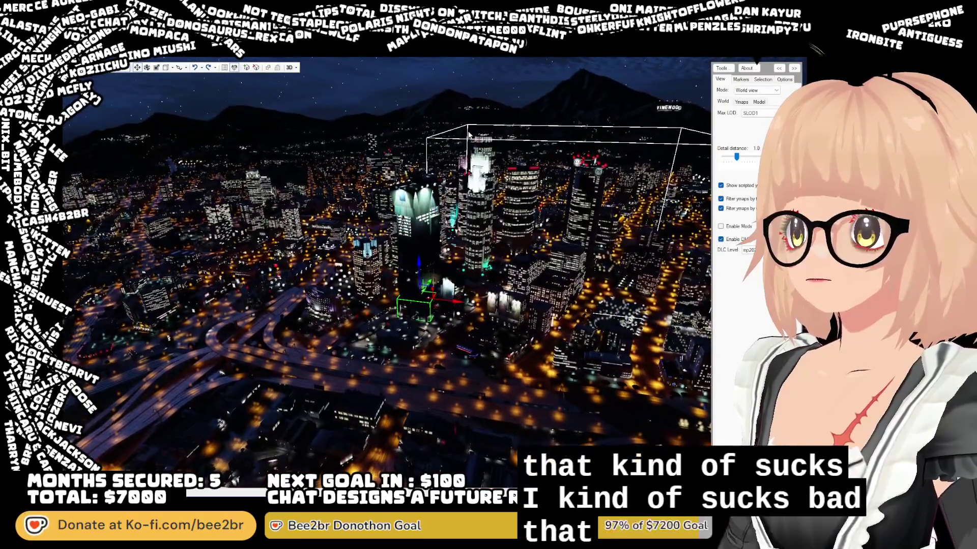
scroll(469, 135, "down", 3)
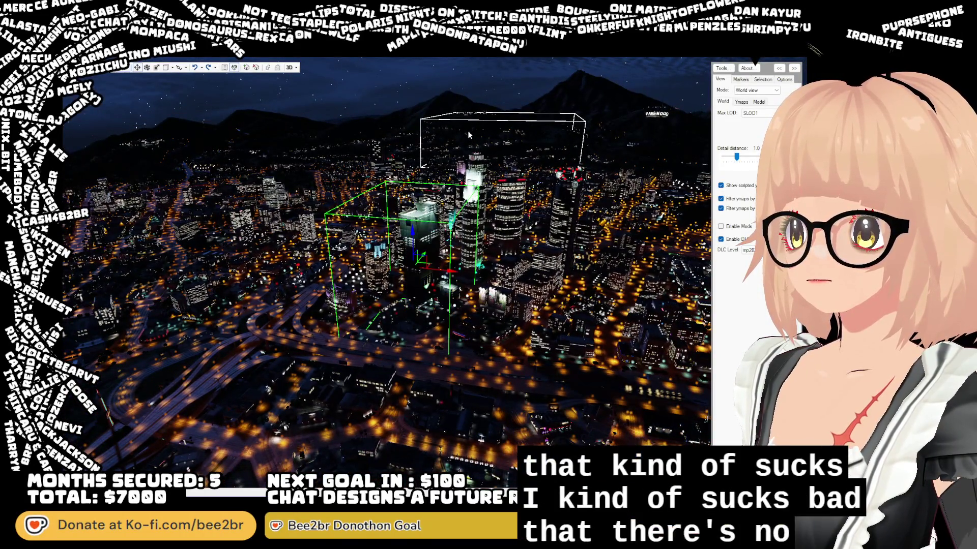
scroll(468, 132, "up", 5)
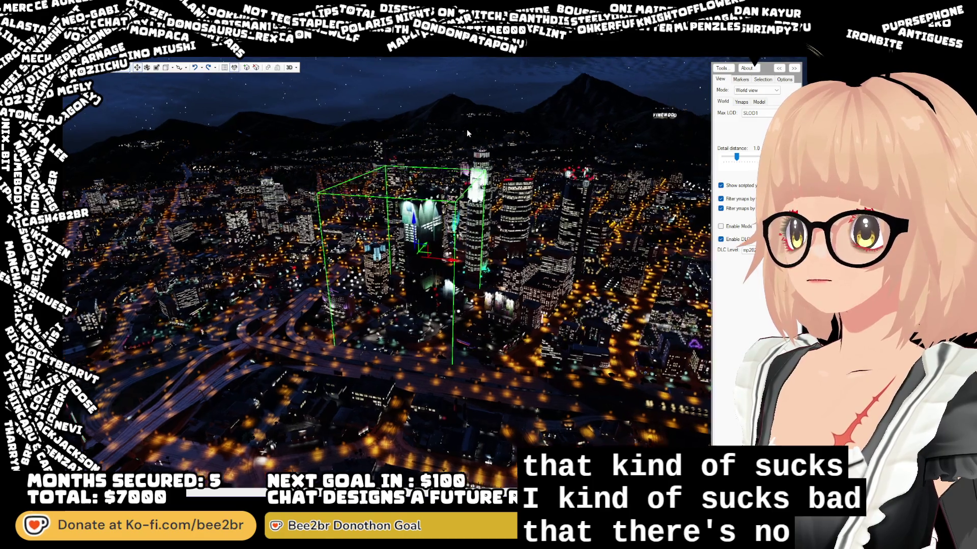
scroll(468, 130, "down", 5)
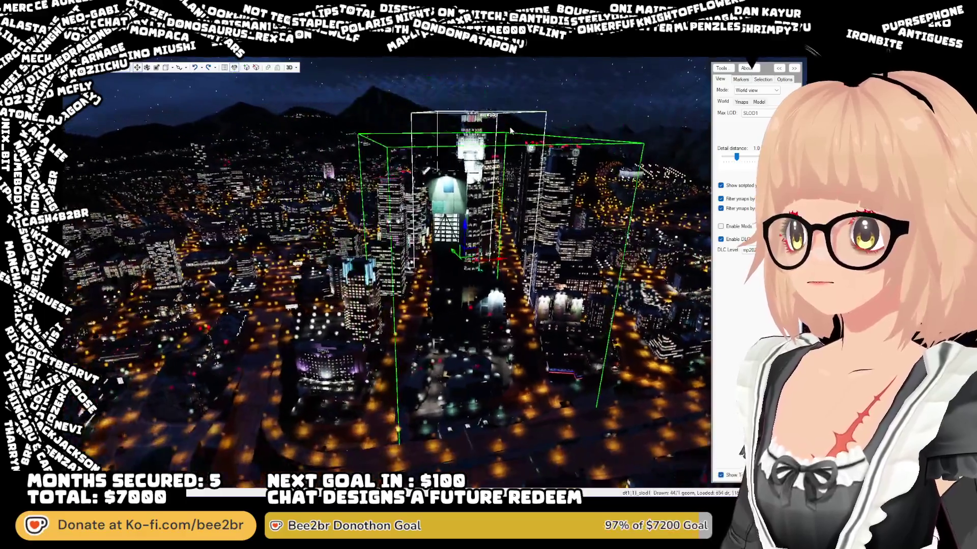
scroll(511, 131, "down", 3)
left_click_drag(511, 130, 571, 128)
scroll(573, 125, "up", 5)
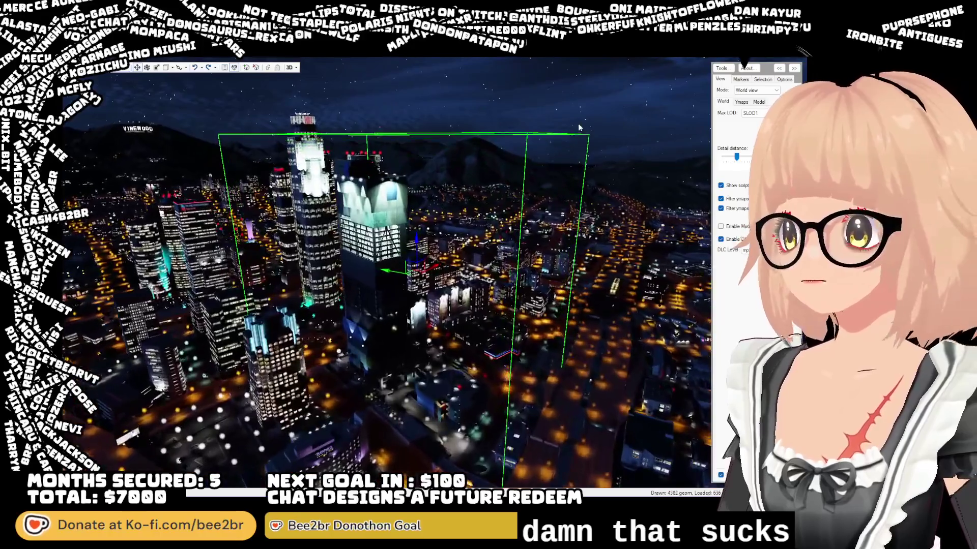
scroll(579, 128, "up", 10)
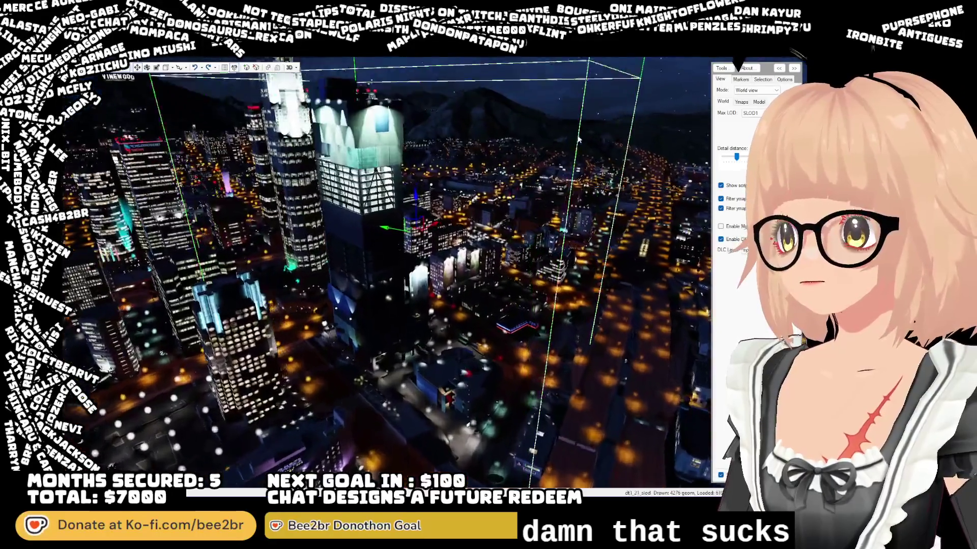
scroll(472, 125, "down", 10)
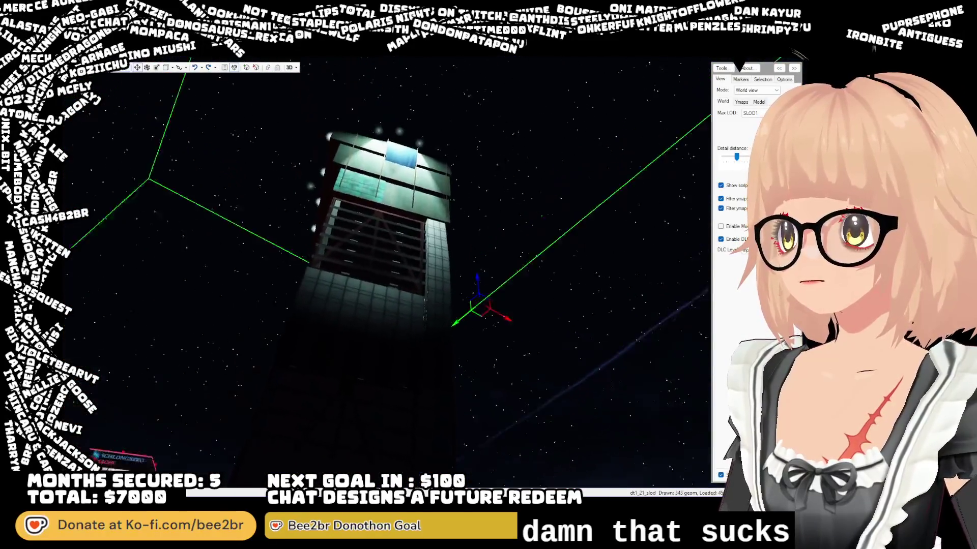
scroll(471, 125, "down", 5)
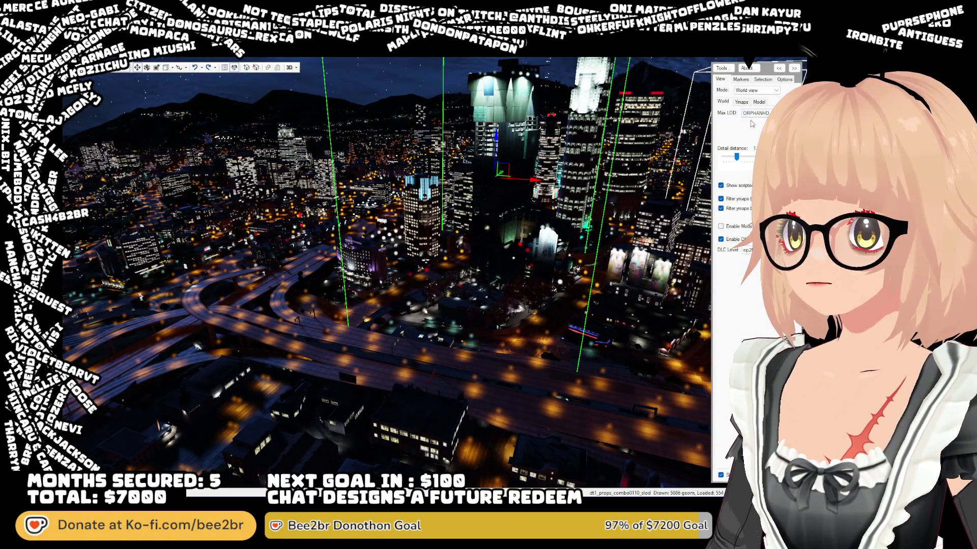
- Tilt the view up into the night sky and select a floating light above downtown
scroll(571, 147, "up", 10)
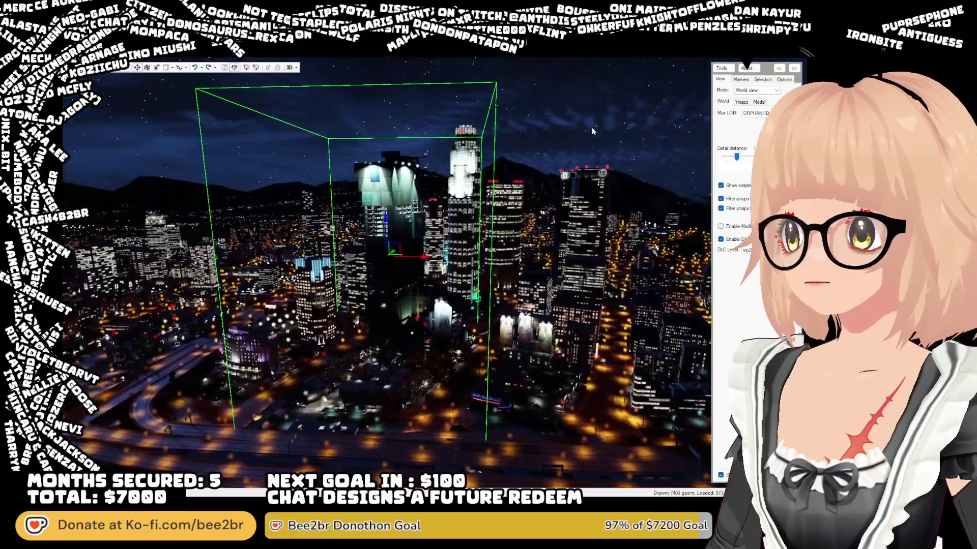
mouse_move(591, 131)
left_mouse_down()
mouse_move(572, 84)
mouse_move(555, 90)
left_mouse_up()
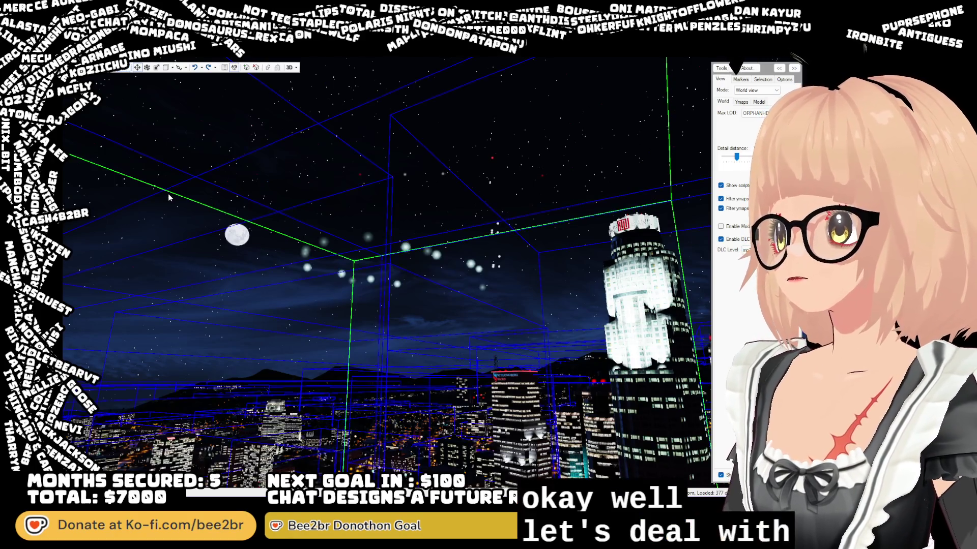
mouse_move(368, 238)
left_mouse_down()
mouse_move(343, 200)
mouse_move(322, 191)
mouse_move(346, 223)
left_mouse_up()
left_click(346, 222)
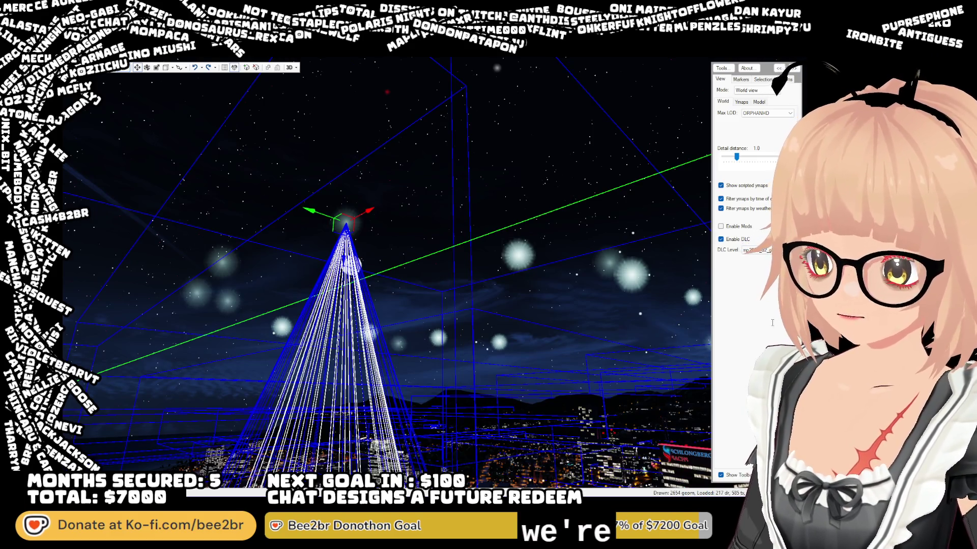
- Delete the selected floating light, restoring it once and deleting it again
key("Delete")
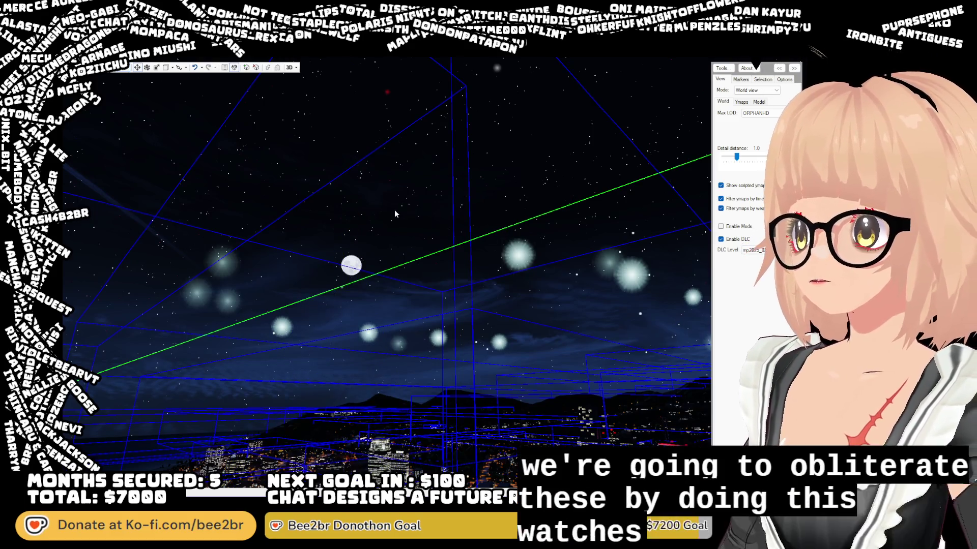
left_click_drag(395, 209, 371, 218)
key("ctrl+z")
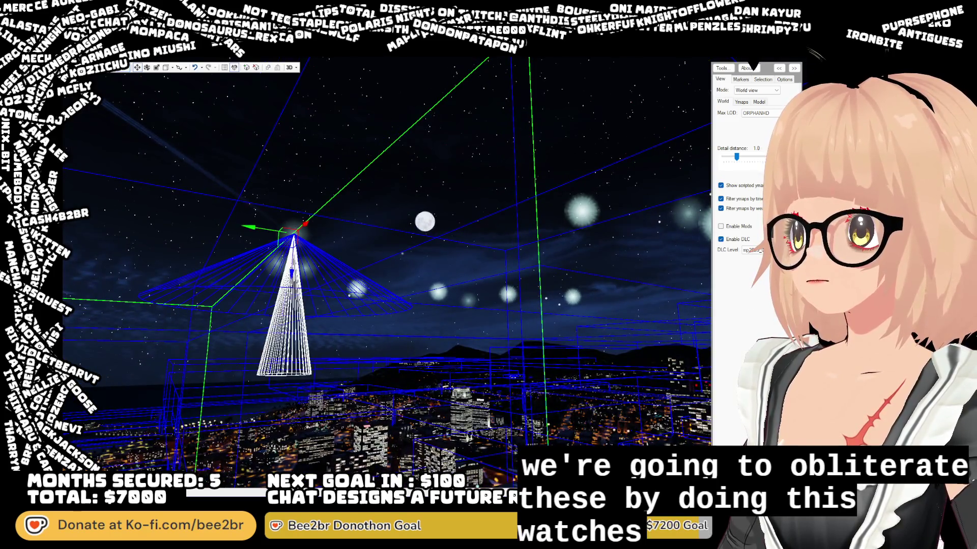
key("Delete")
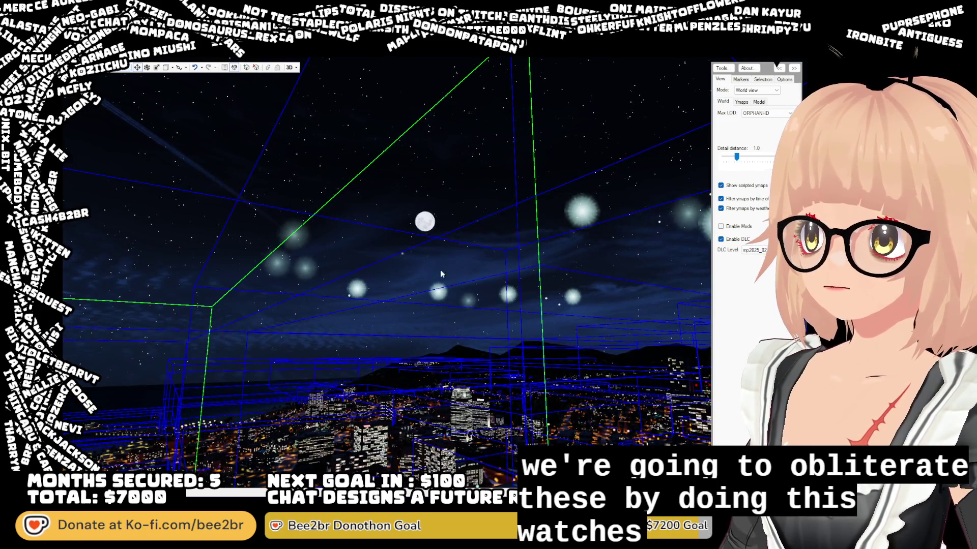
- Select a second floating light and delete it, testing undo several times
left_click(294, 235)
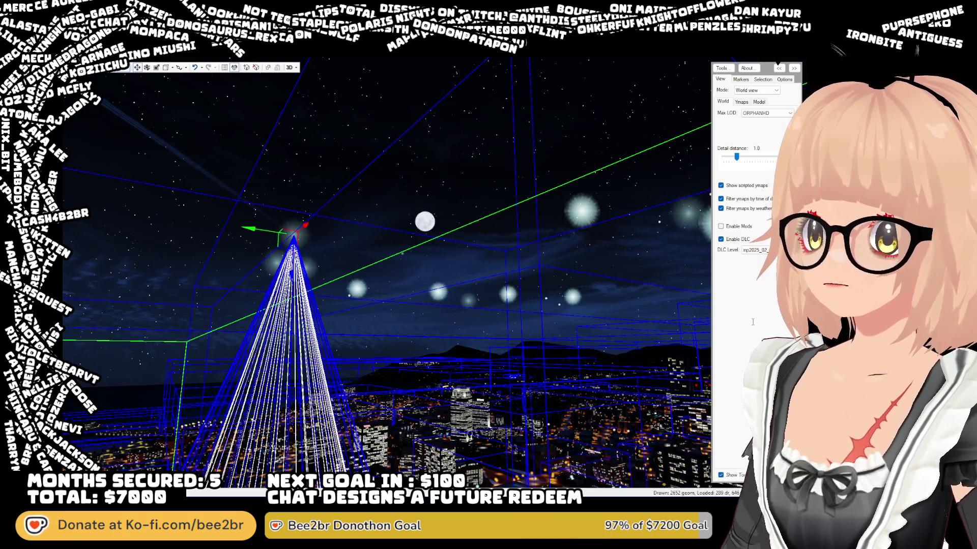
key("Delete")
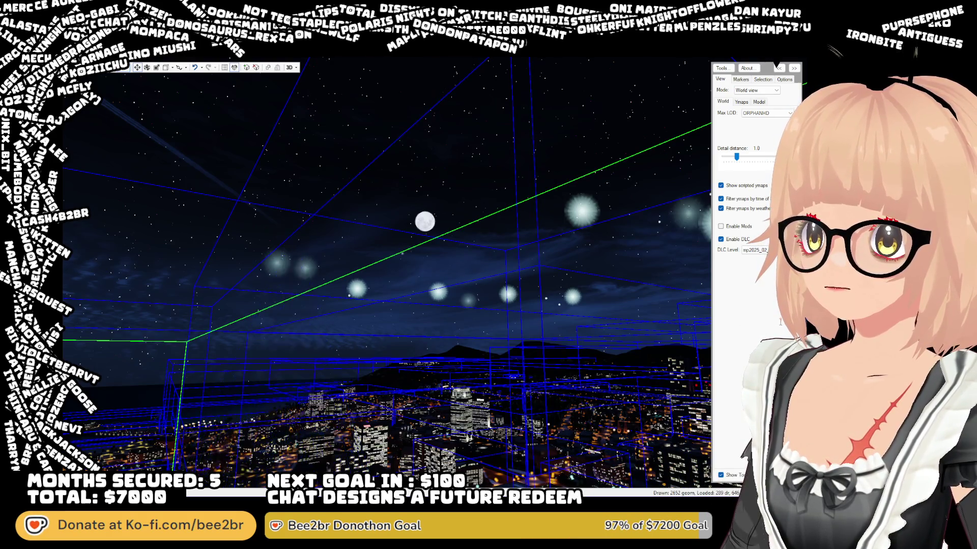
key("ctrl+z")
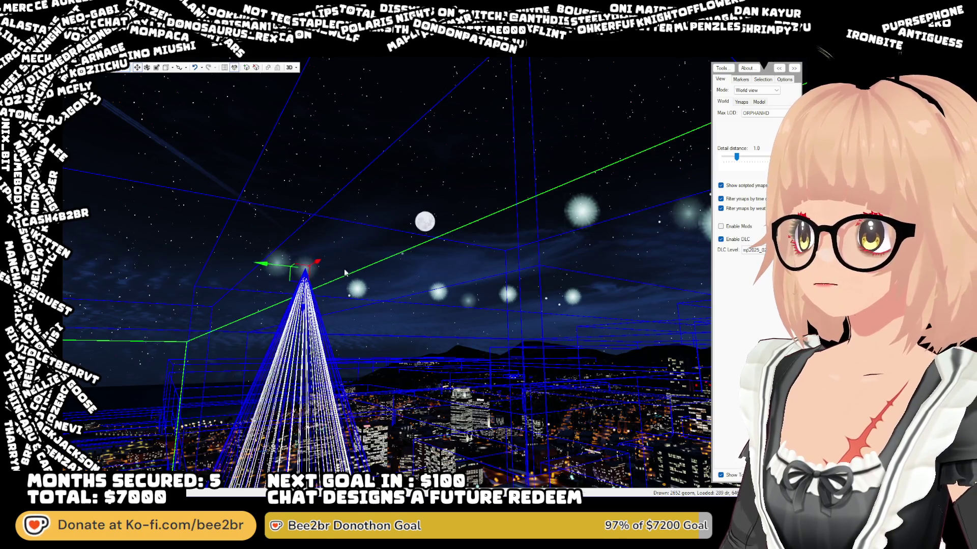
key("Delete")
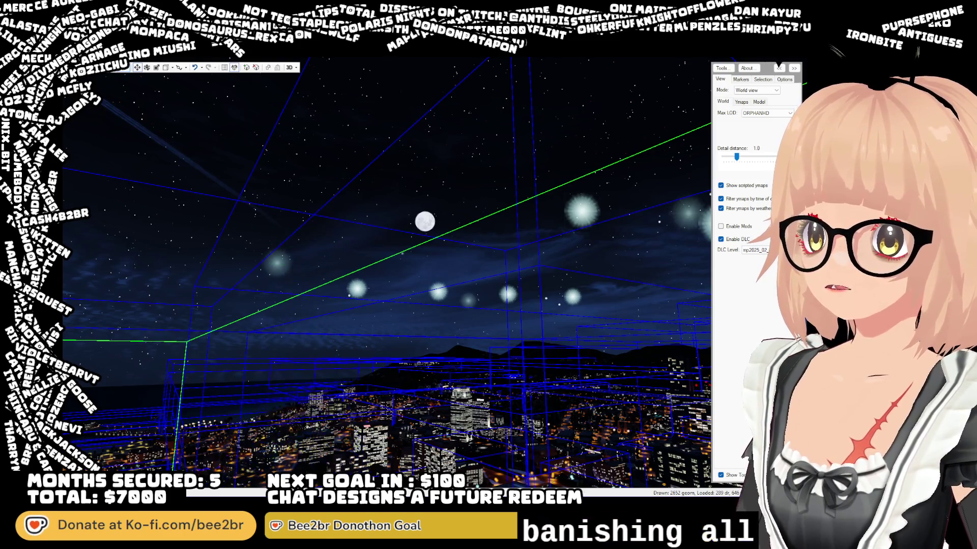
key("ctrl+z")
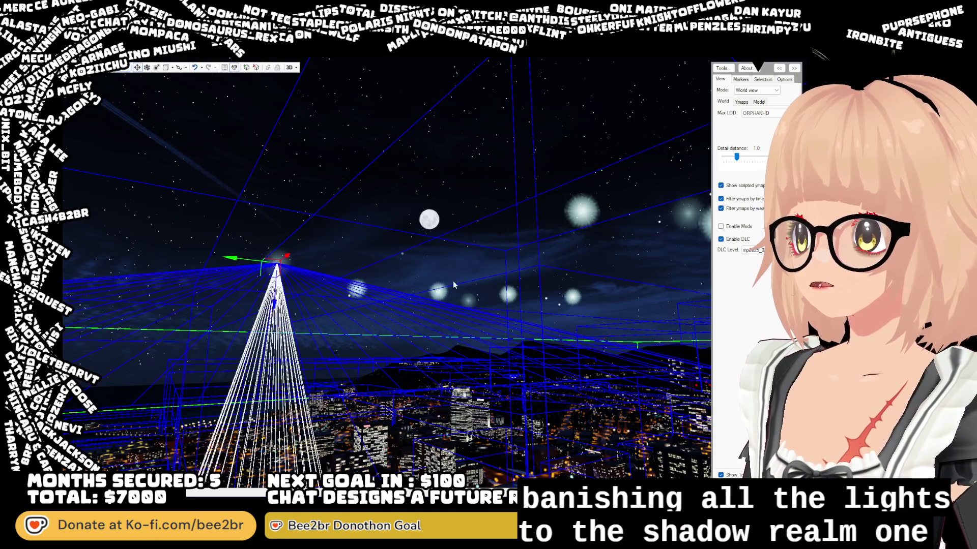
key("Delete")
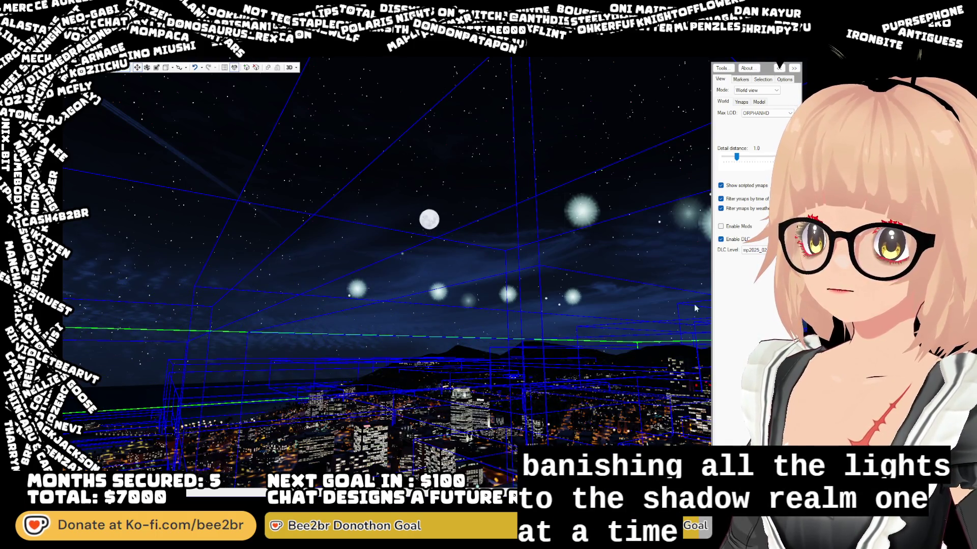
key("ctrl+z")
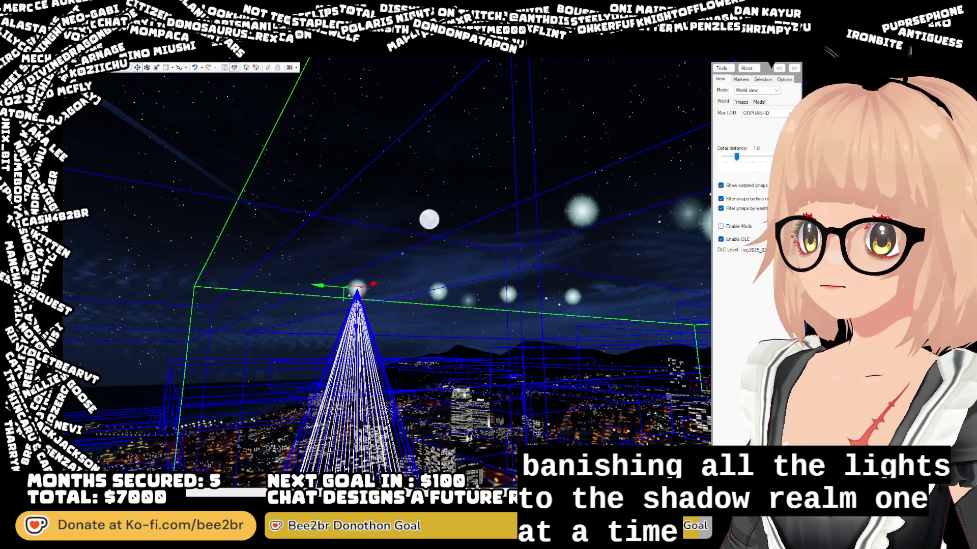
key("Delete")
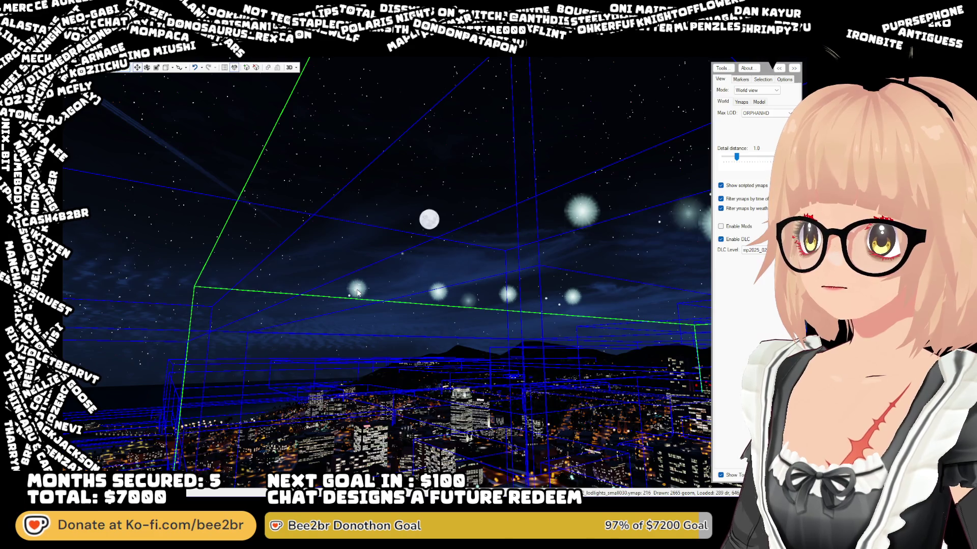
key("ctrl+z")
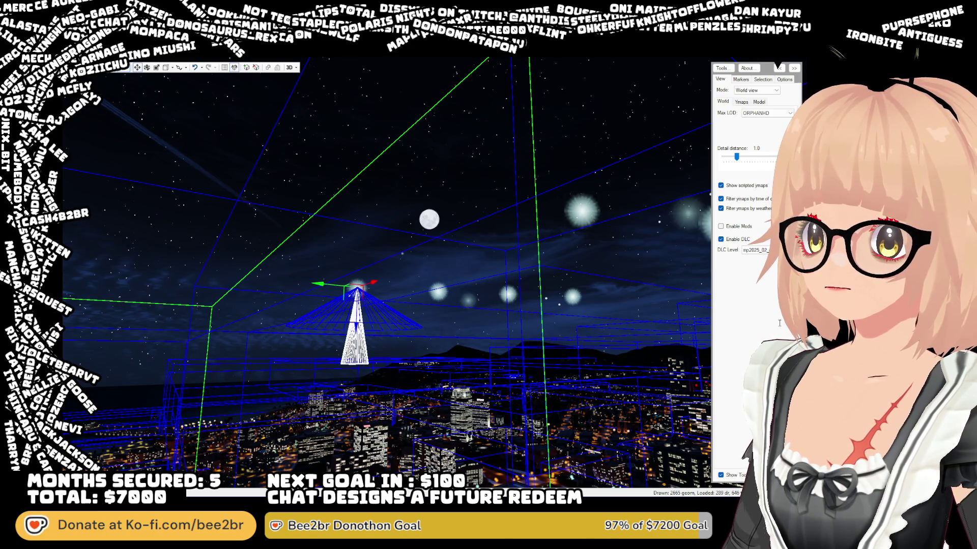
key("Delete")
- Swing the view across the skyline and delete a third floating light above the city
left_click_drag(536, 273, 287, 245)
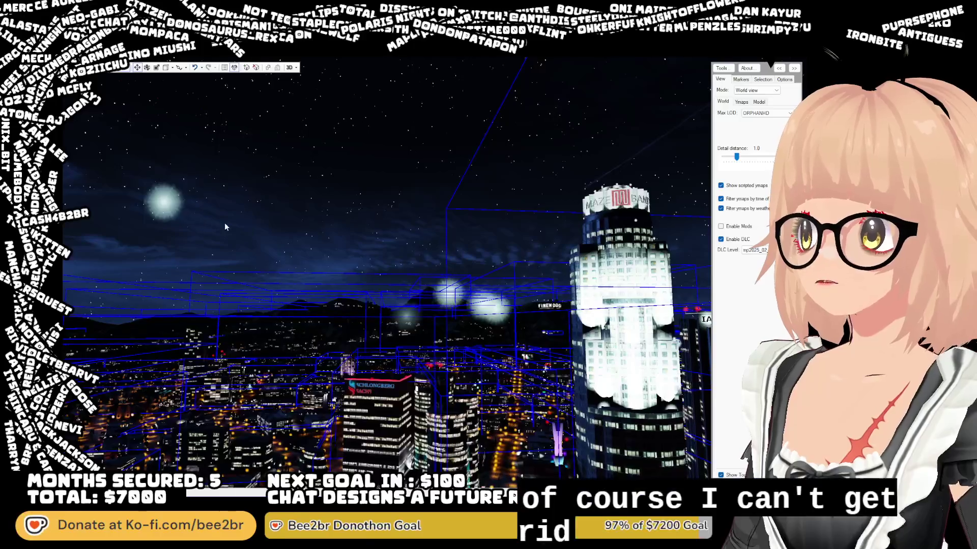
mouse_move(224, 222)
left_mouse_down()
mouse_move(207, 208)
mouse_move(310, 205)
mouse_move(303, 237)
left_mouse_up()
left_click(303, 236)
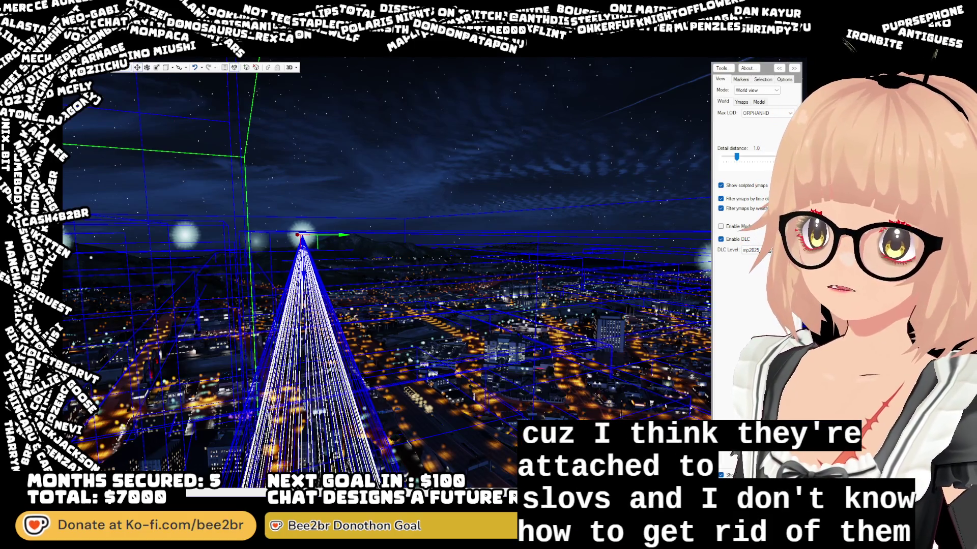
key("Delete")
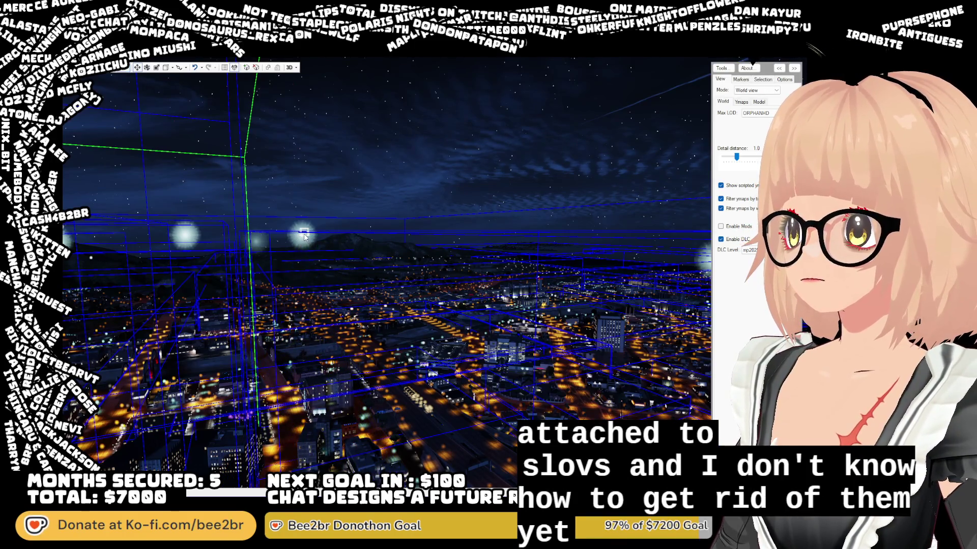
key("ctrl+z")
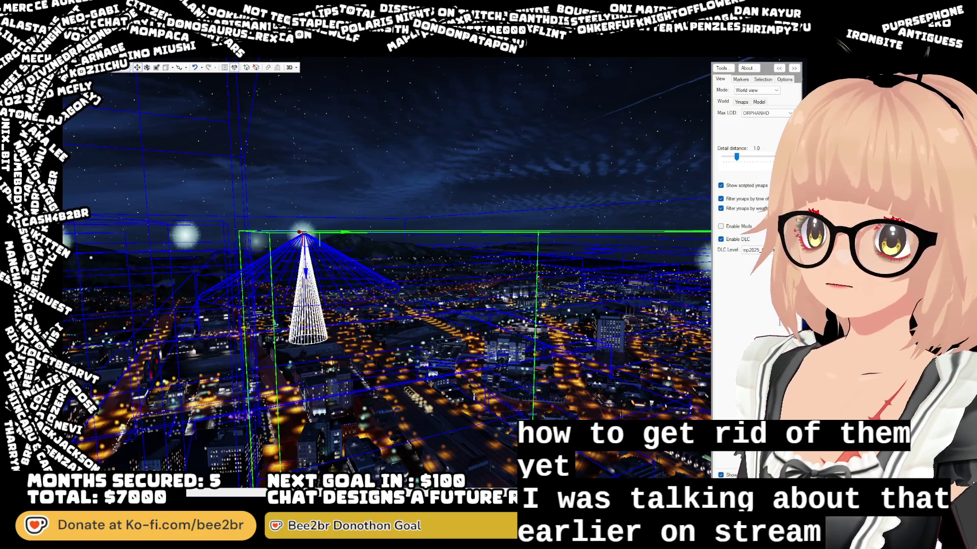
key("Delete")
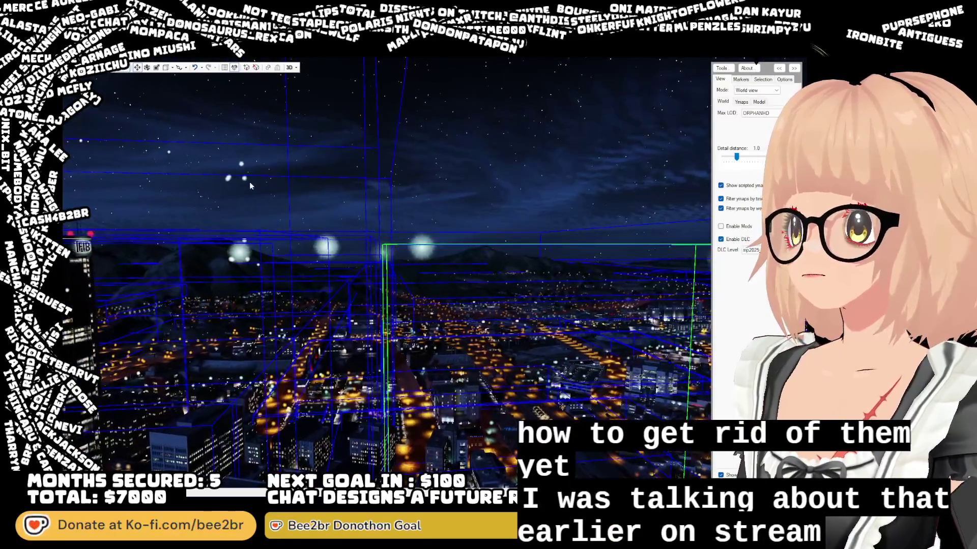
left_click(246, 179)
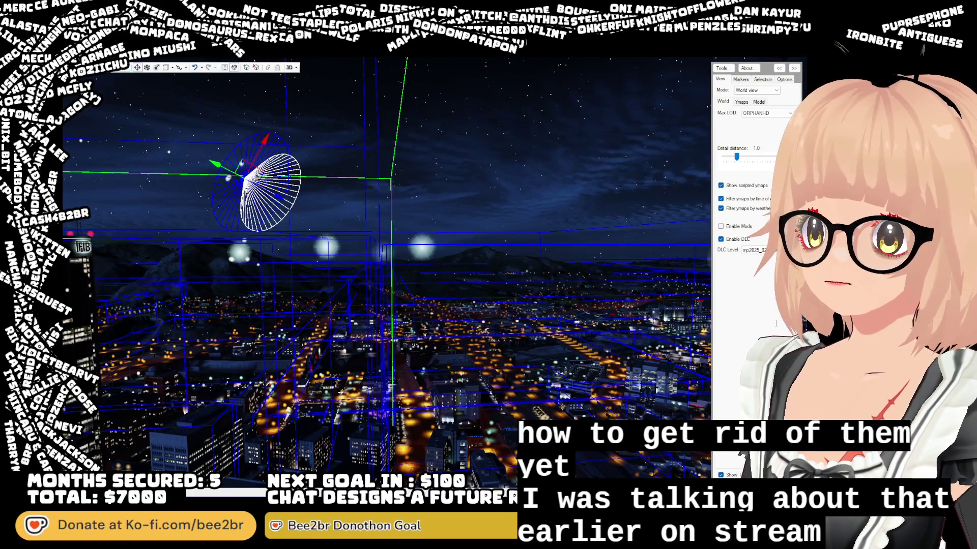
key("Delete")
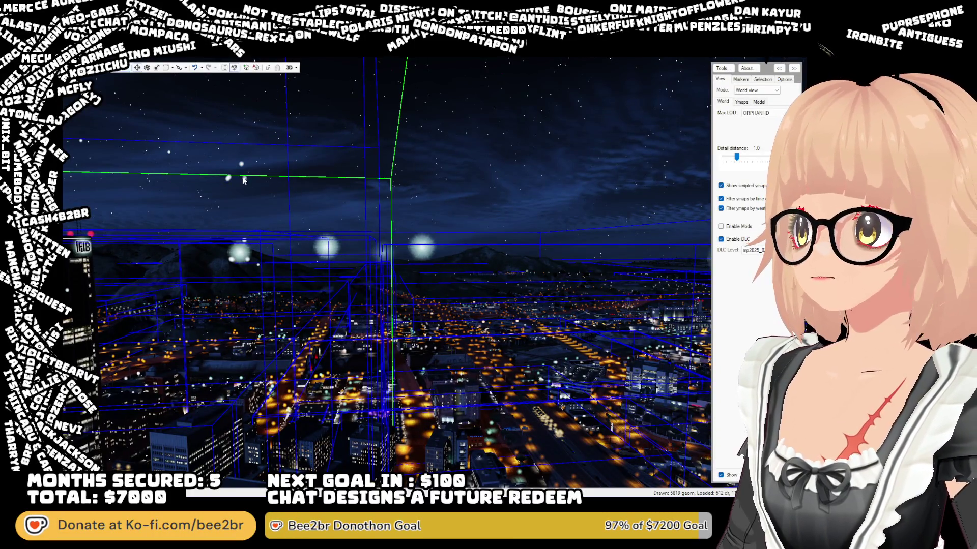
left_click(241, 164)
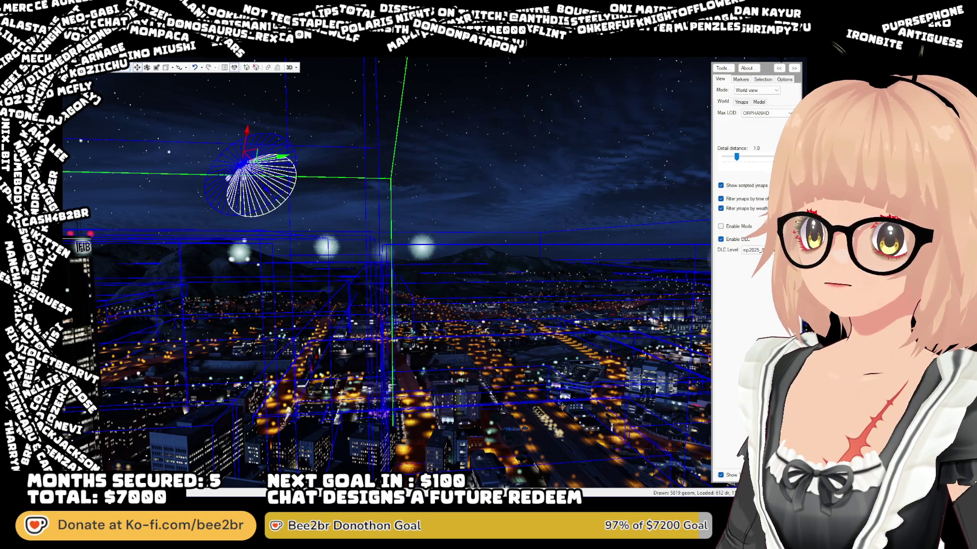
key("Delete")
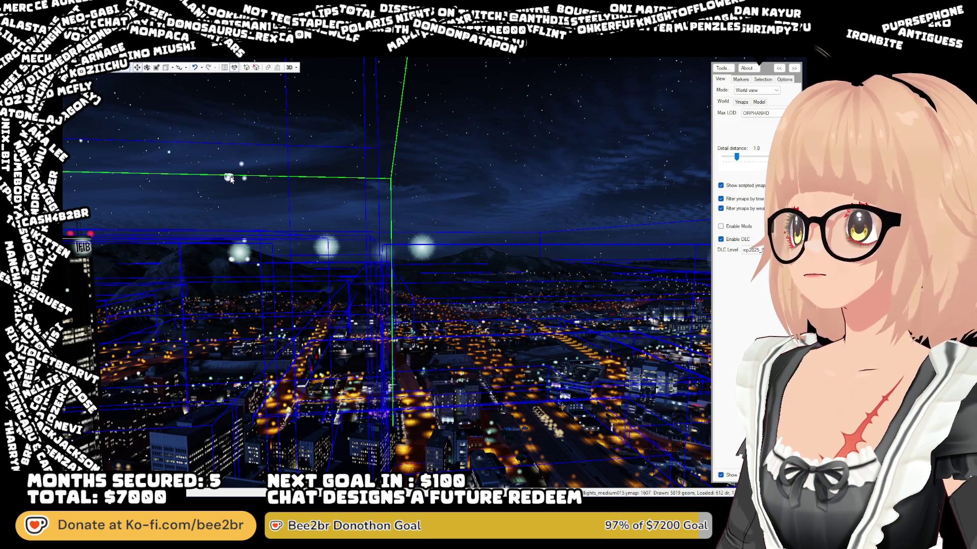
left_click(229, 177)
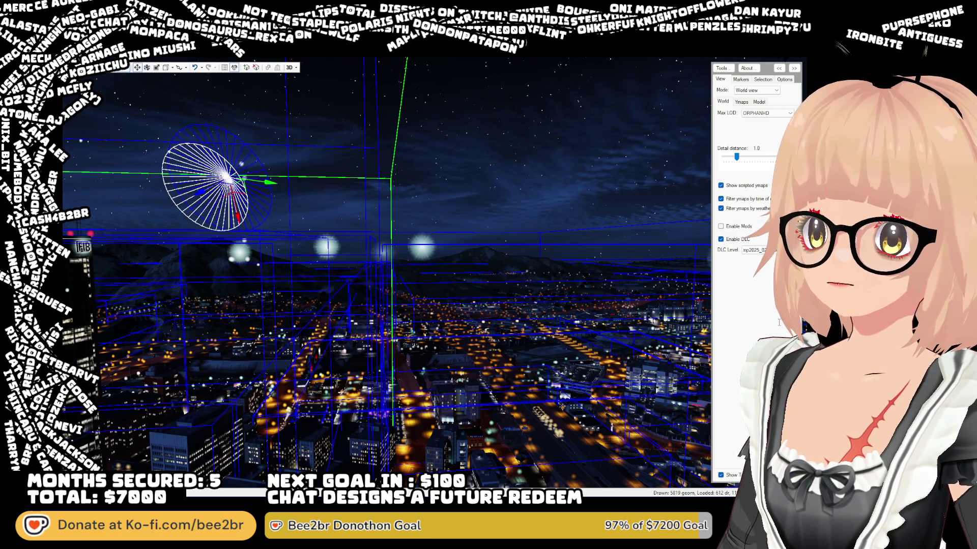
left_click(411, 216)
left_click(228, 179)
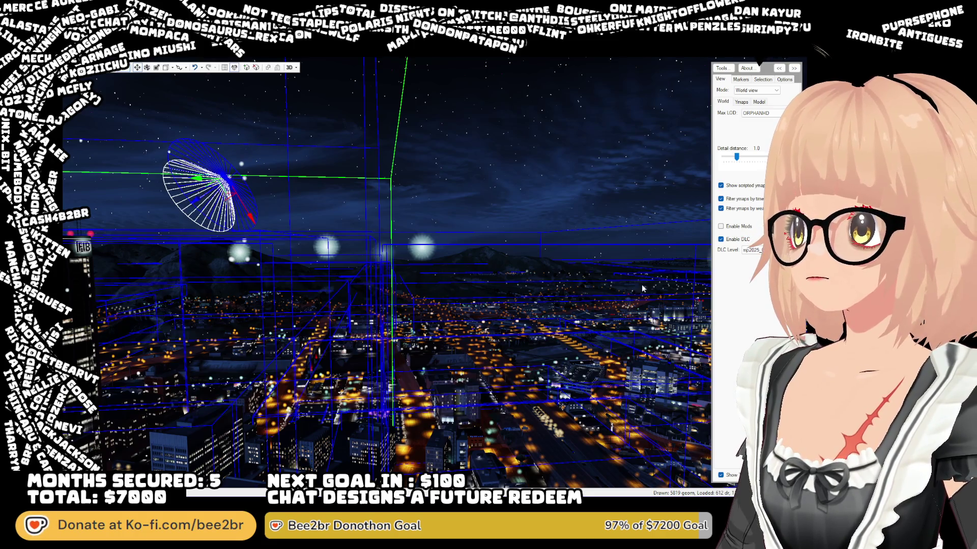
key("Escape")
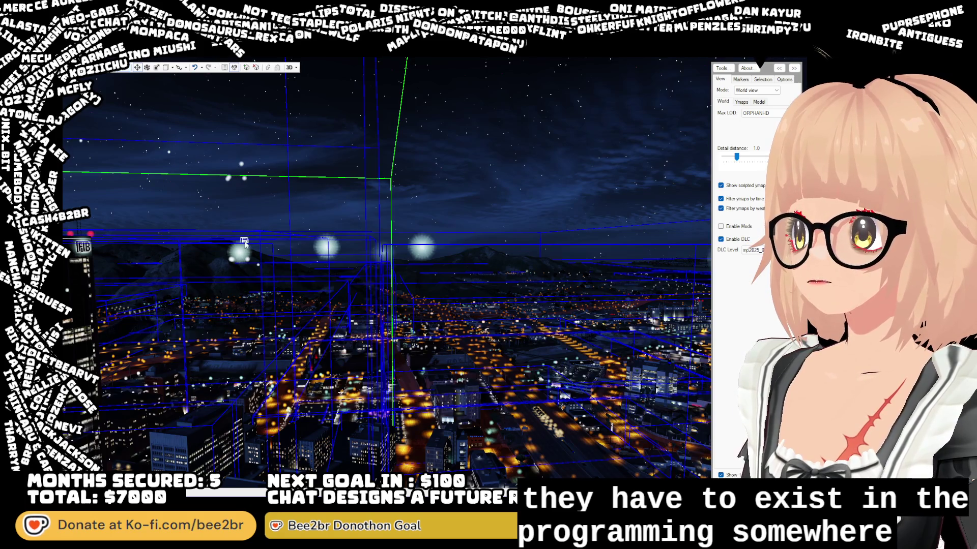
left_click(245, 243)
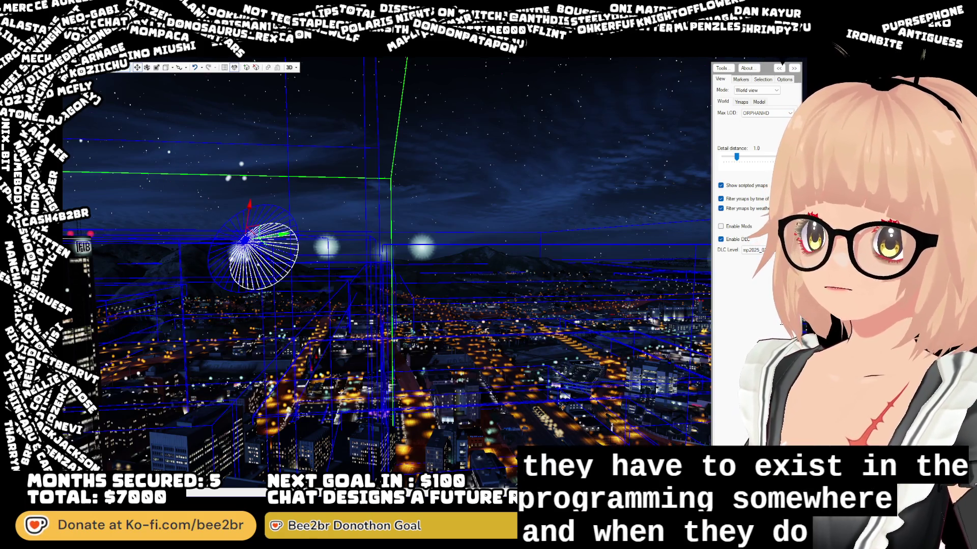
key("Escape")
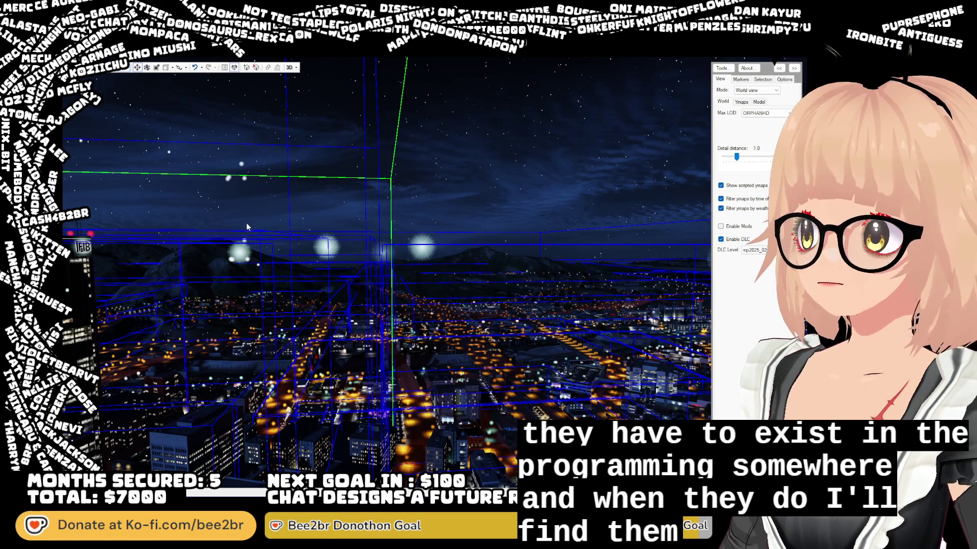
left_click(233, 262)
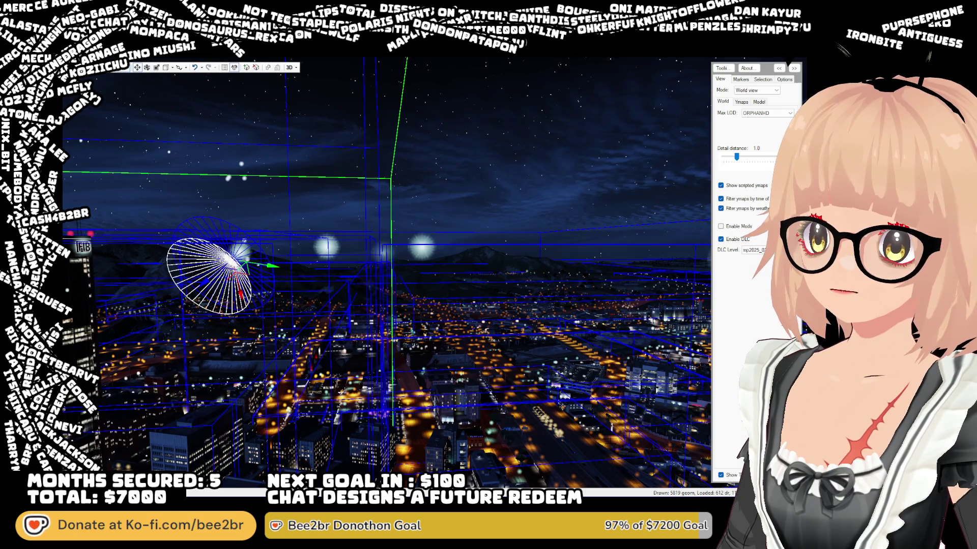
left_click(247, 262)
left_click(247, 262)
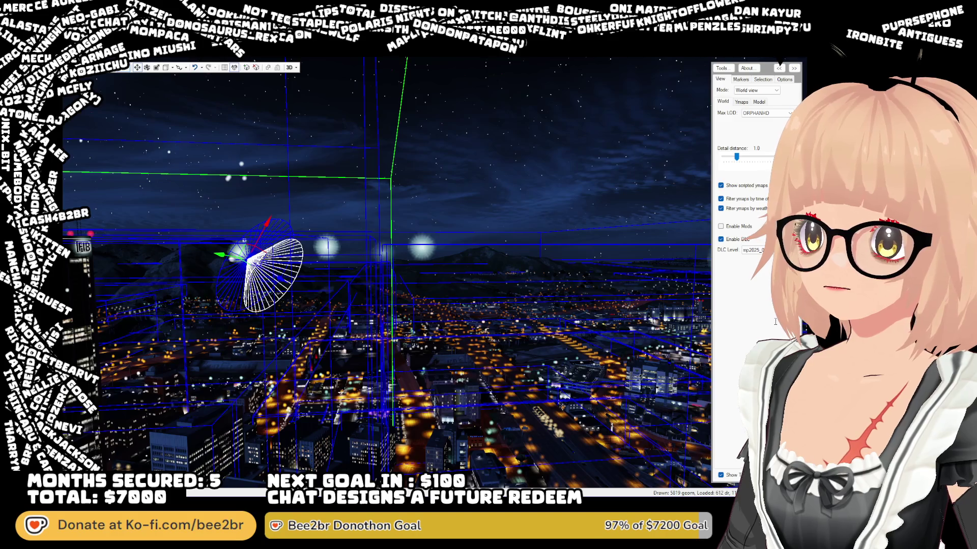
left_click(244, 264)
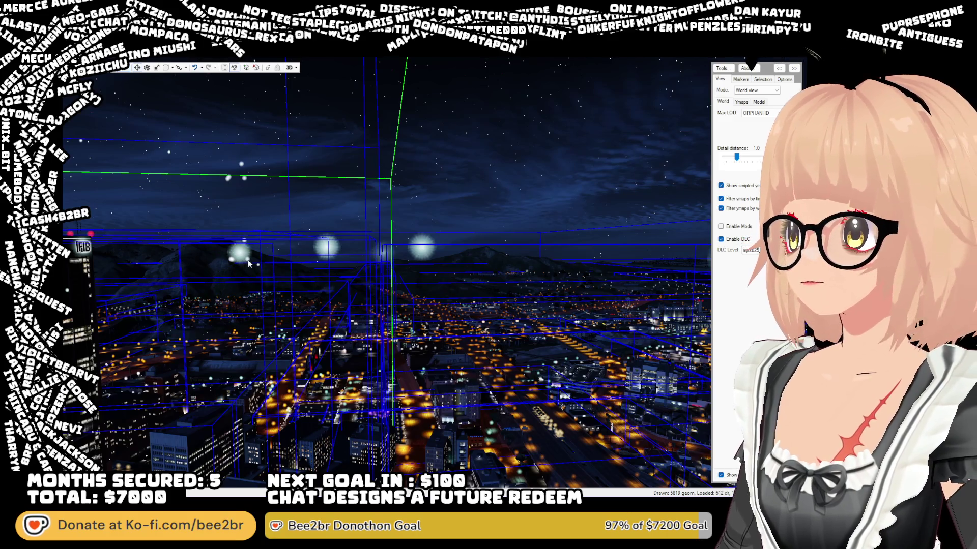
left_click(244, 263)
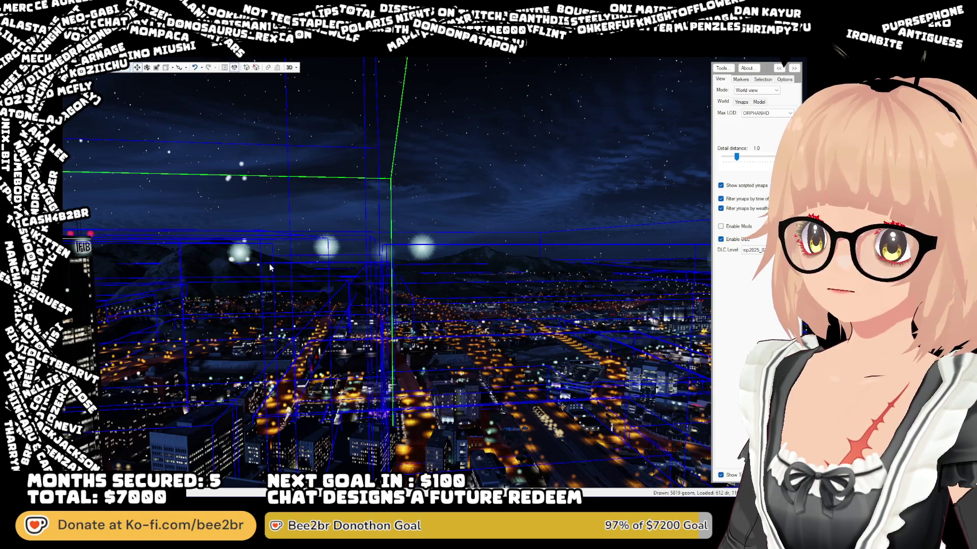
left_click(234, 259)
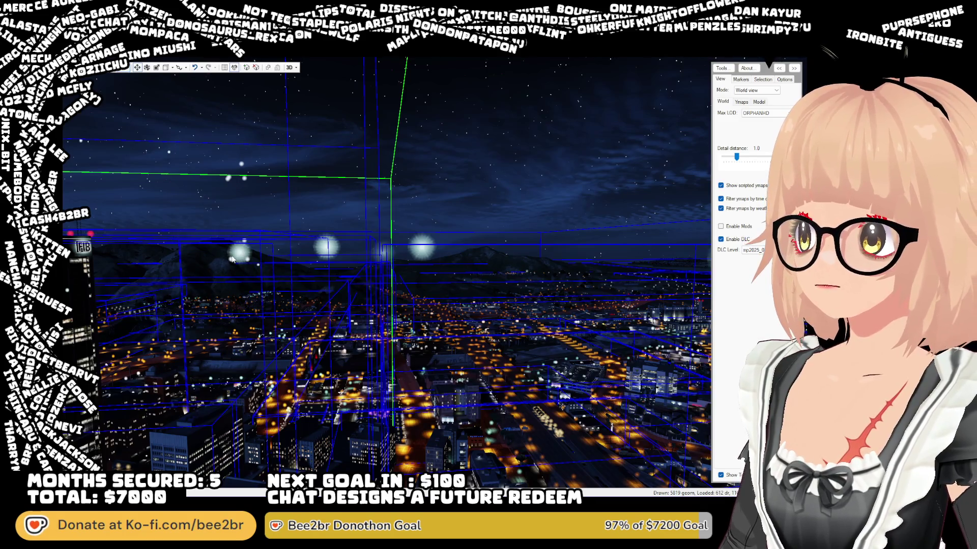
left_click(314, 263)
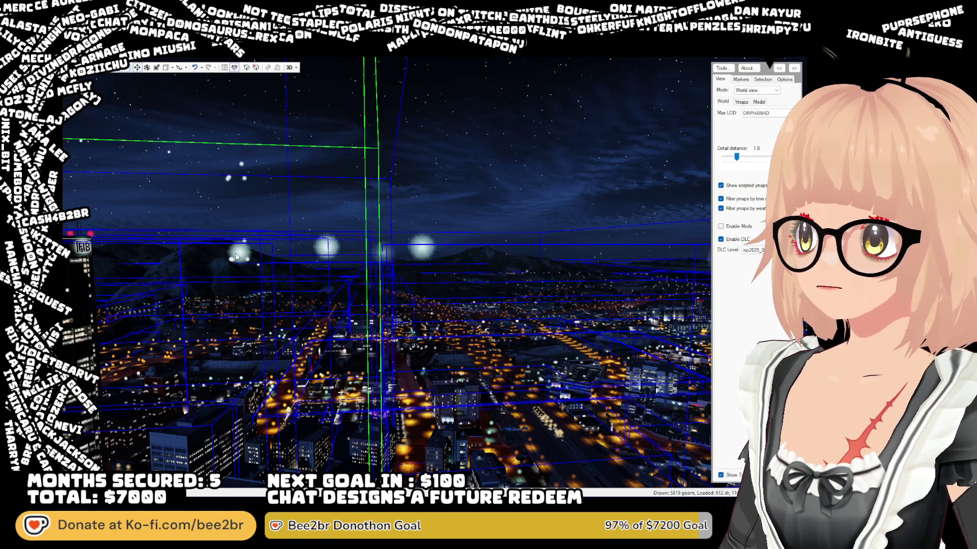
left_click(407, 279)
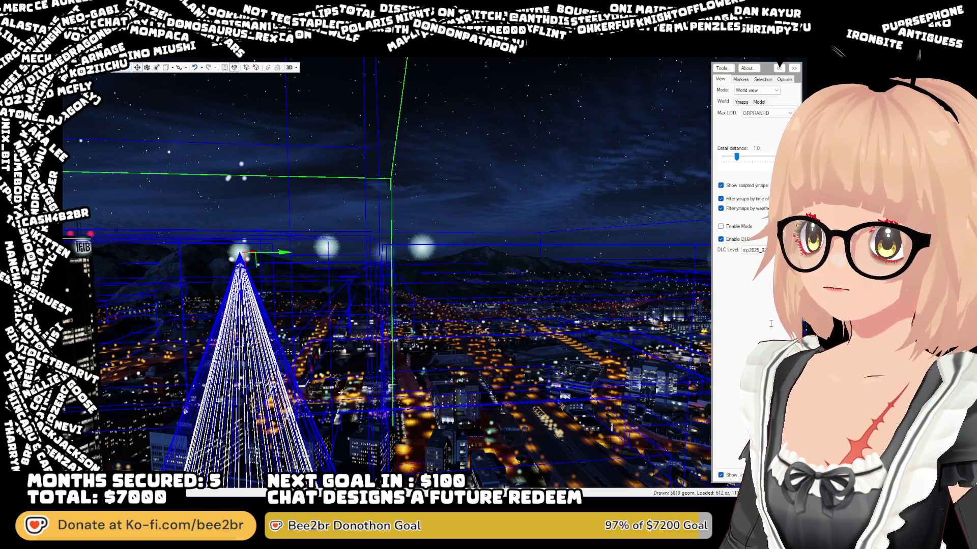
left_click(406, 279)
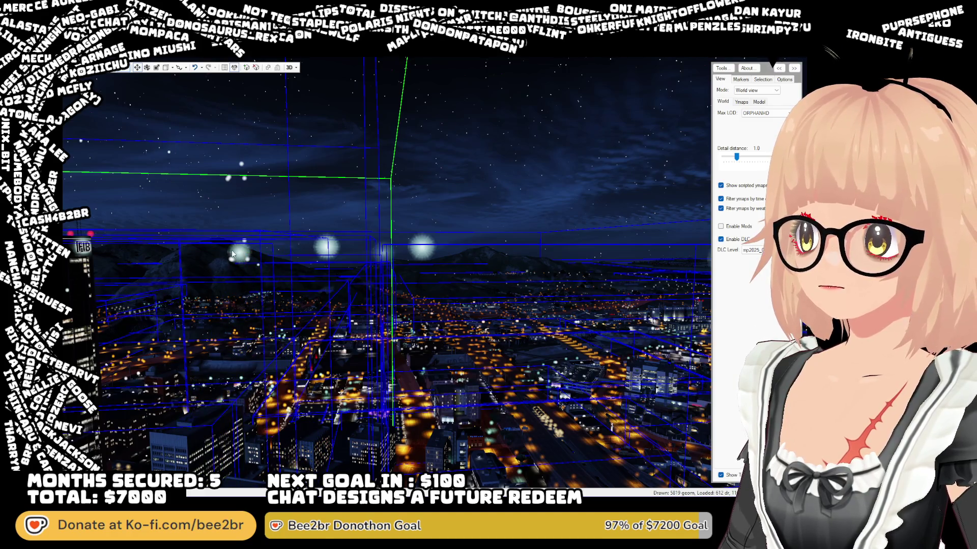
left_click(329, 249)
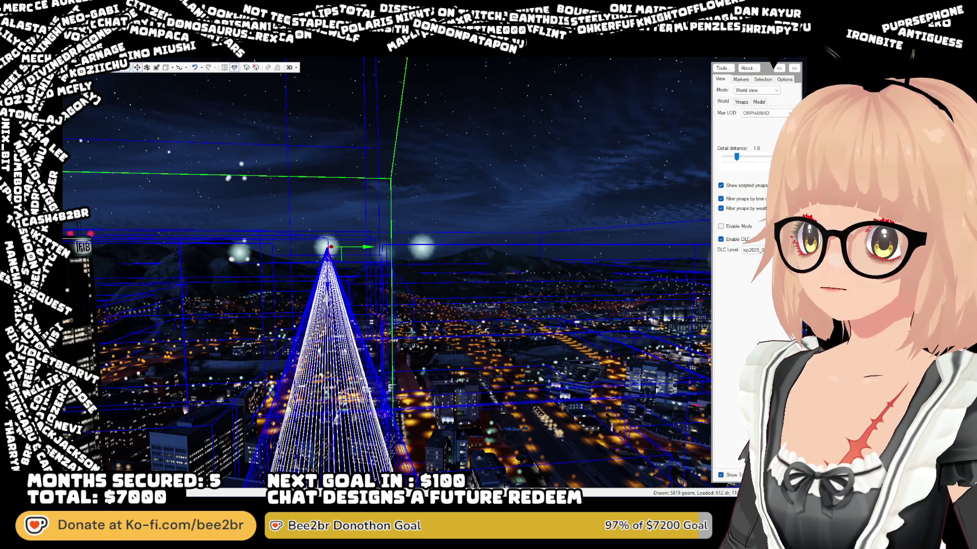
key("Escape")
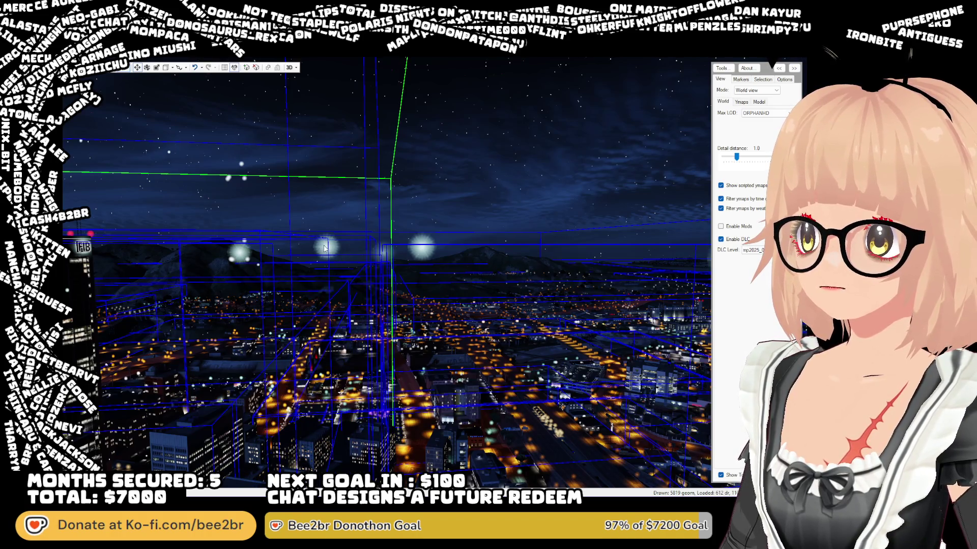
left_click(324, 248)
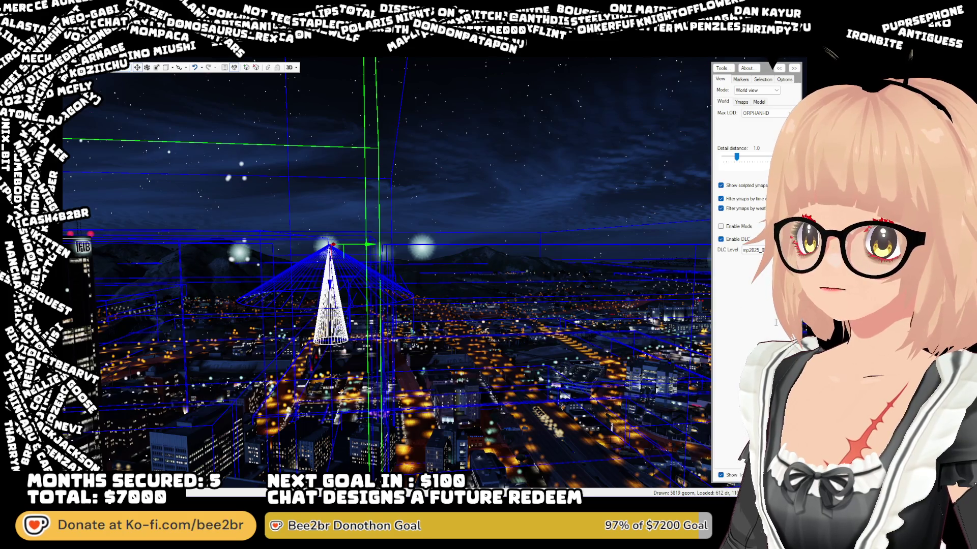
key("Escape")
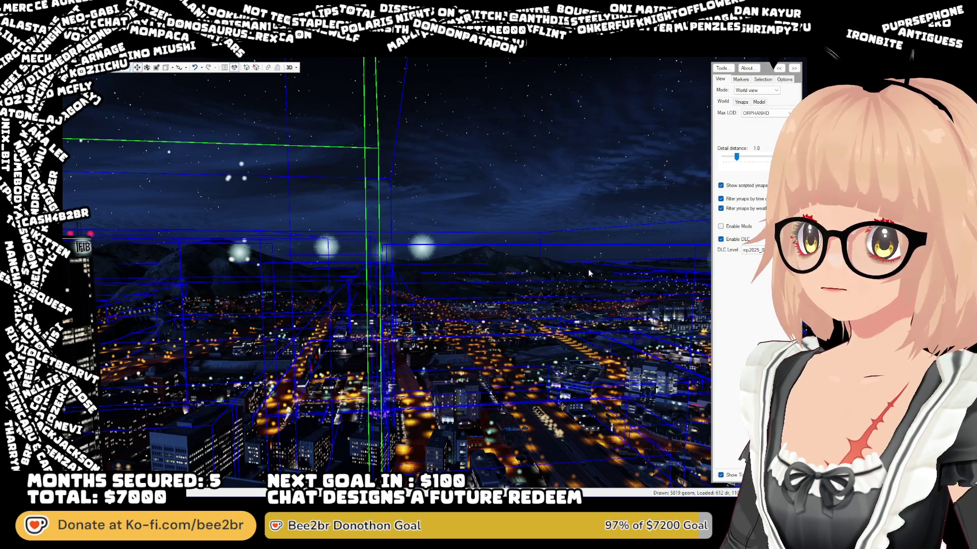
left_click(384, 253)
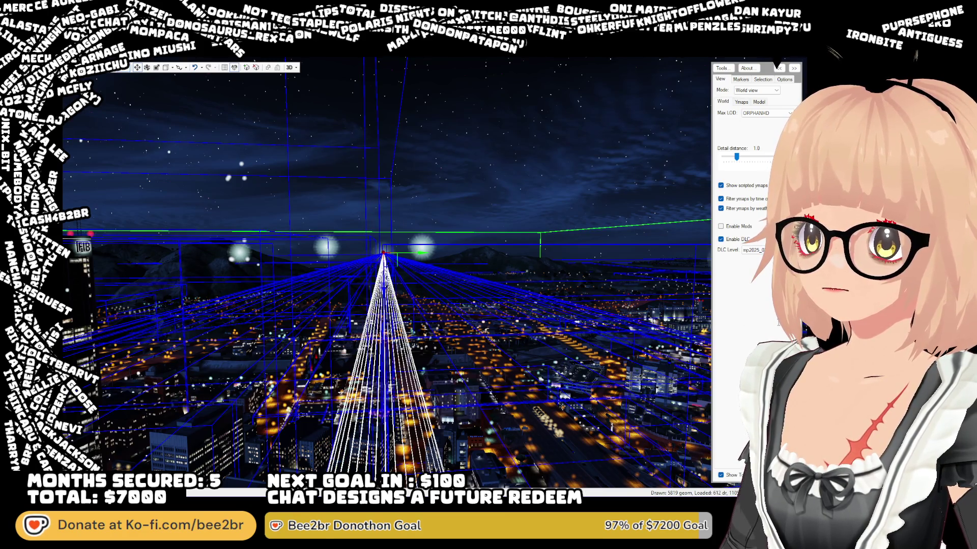
key("Escape")
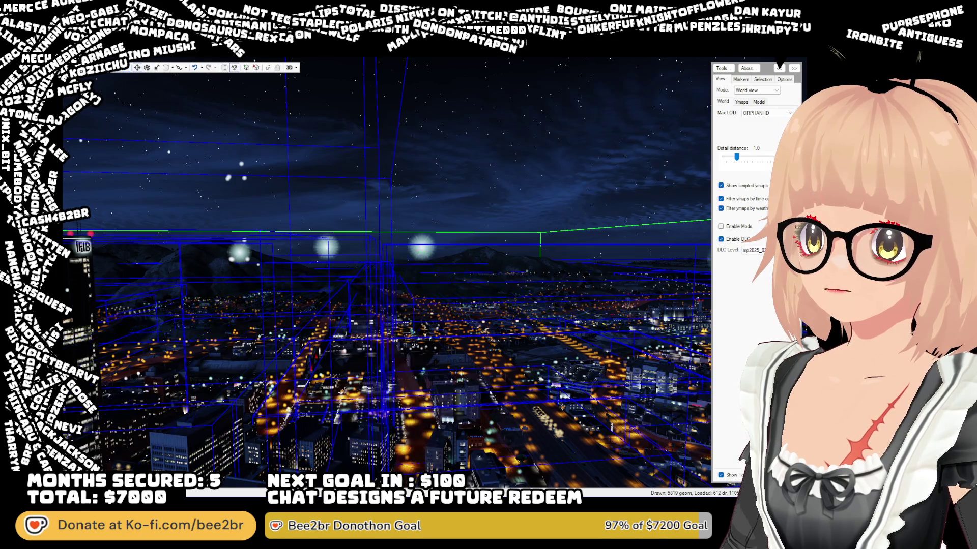
key("w")
left_click_drag(375, 252, 130, 220)
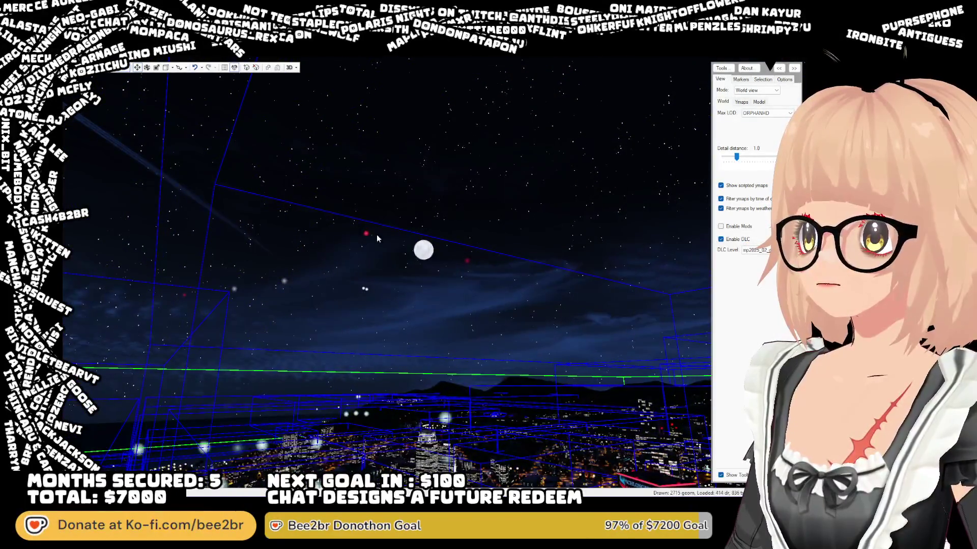
- Try selecting the lights near the red sky dot and the spot-light cone below it
left_click(367, 233)
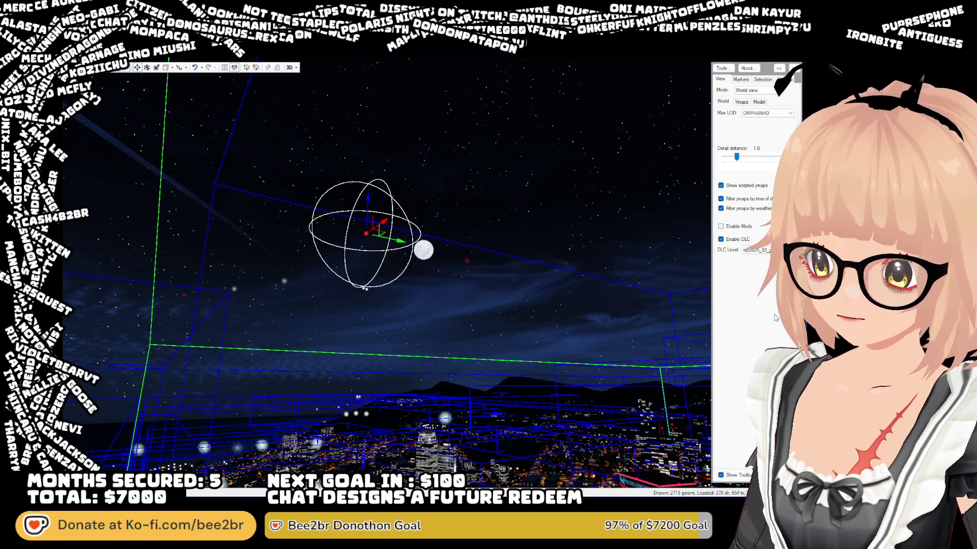
left_click(380, 243)
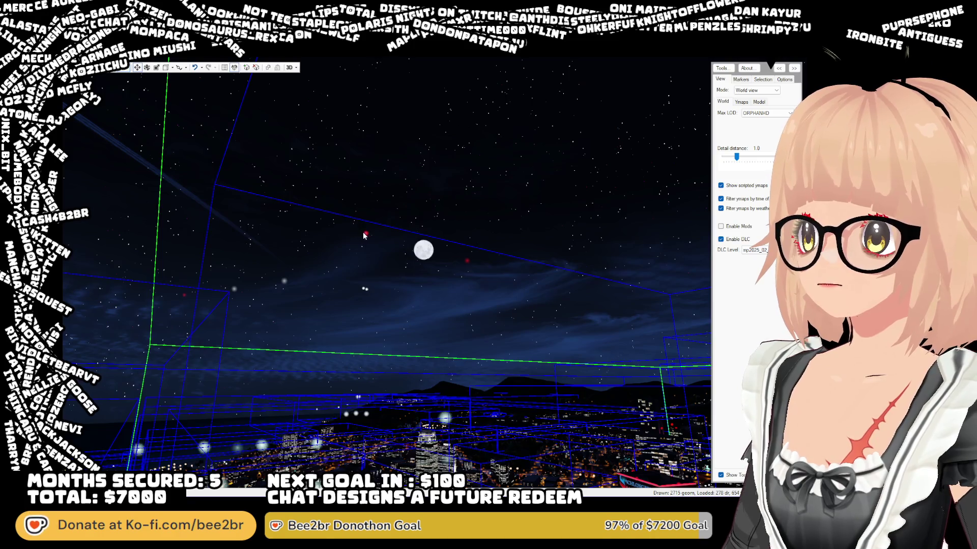
left_click(466, 261)
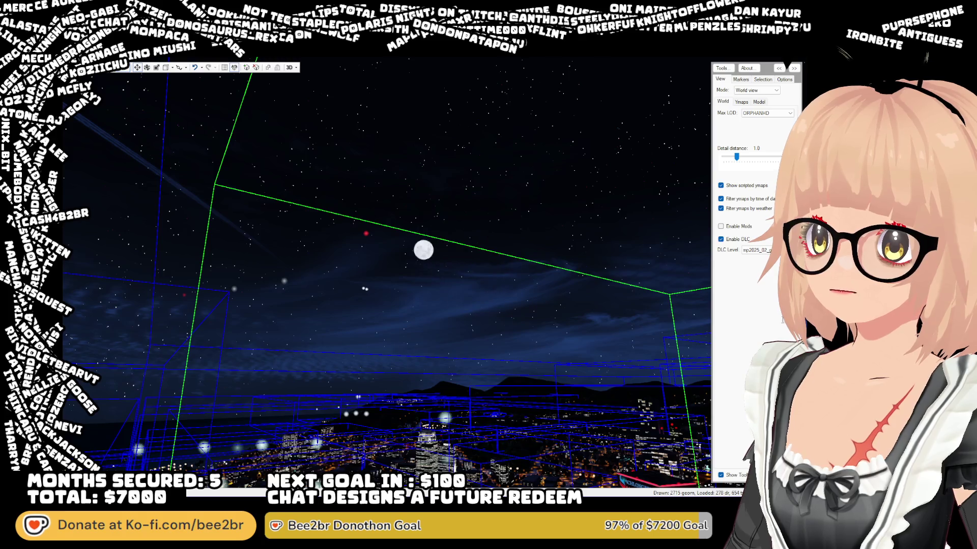
left_click(476, 303)
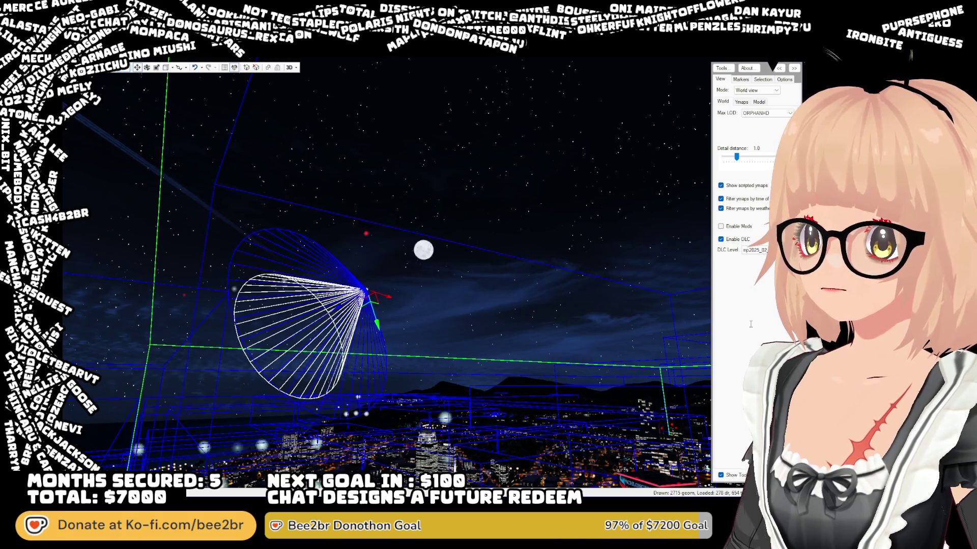
left_click(636, 315)
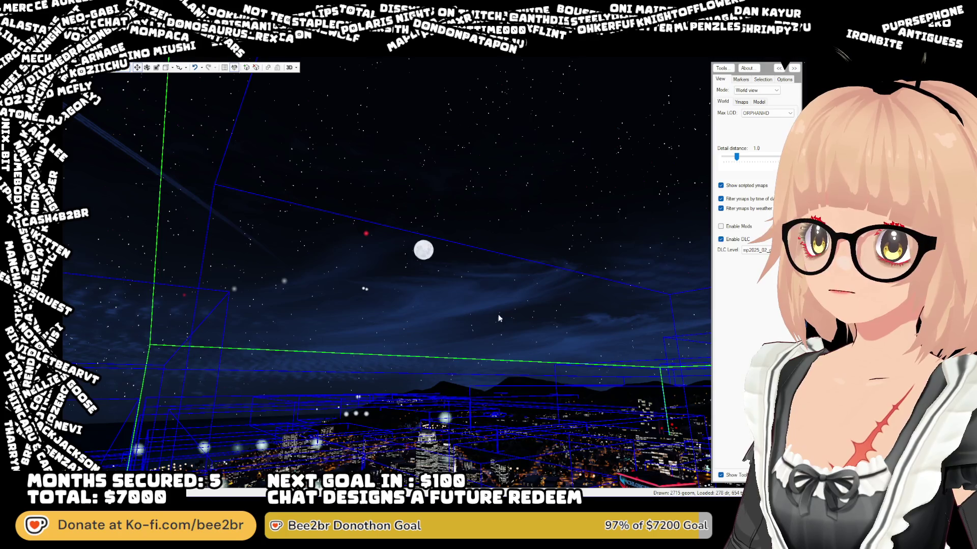
left_click(367, 289)
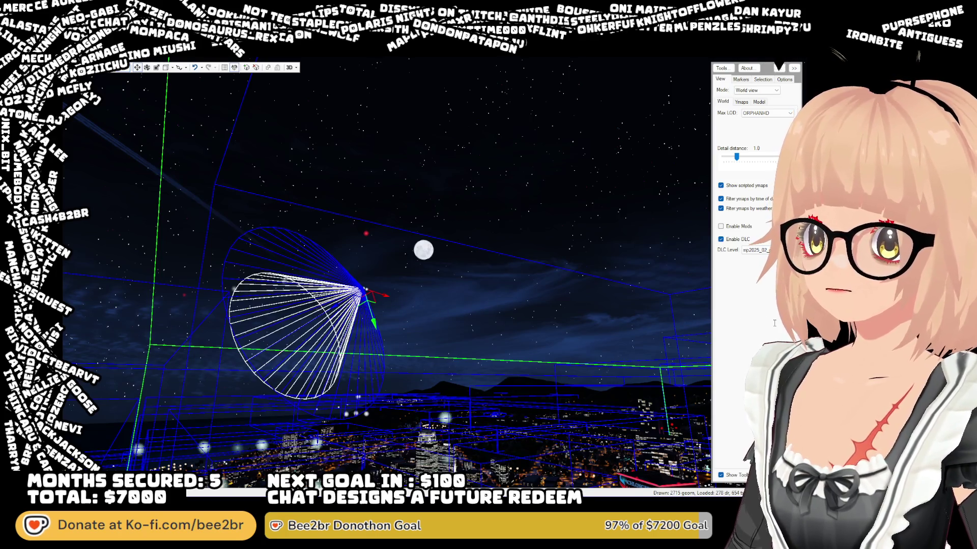
left_click(479, 304)
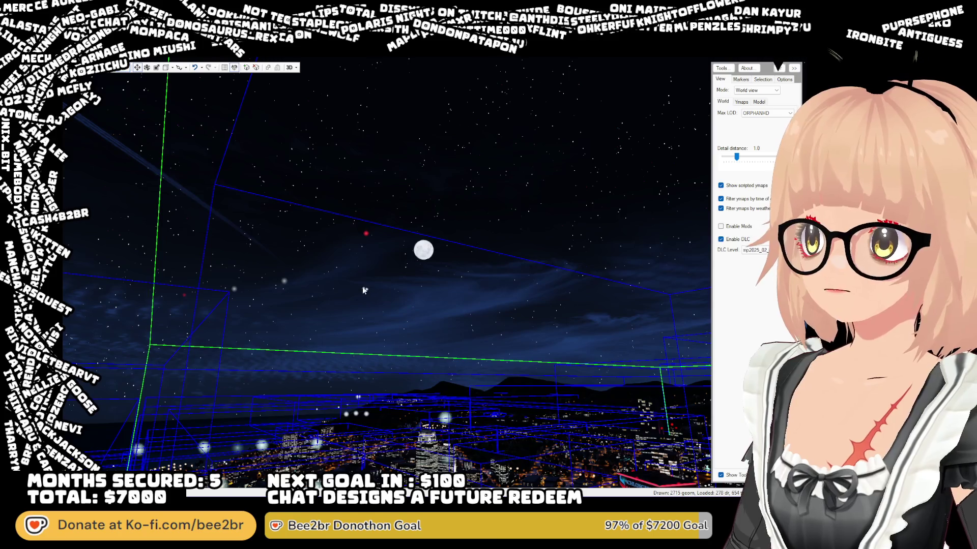
left_click(283, 283)
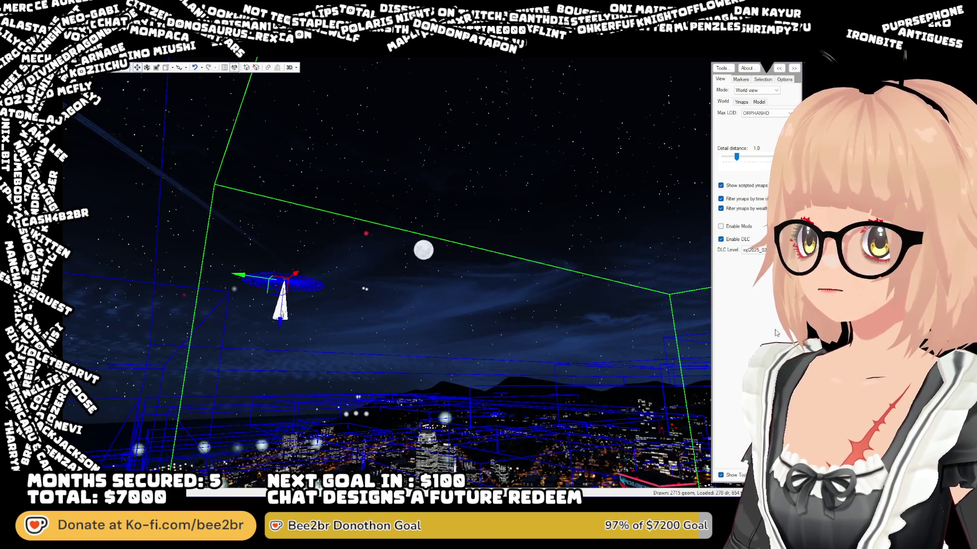
left_click(430, 300)
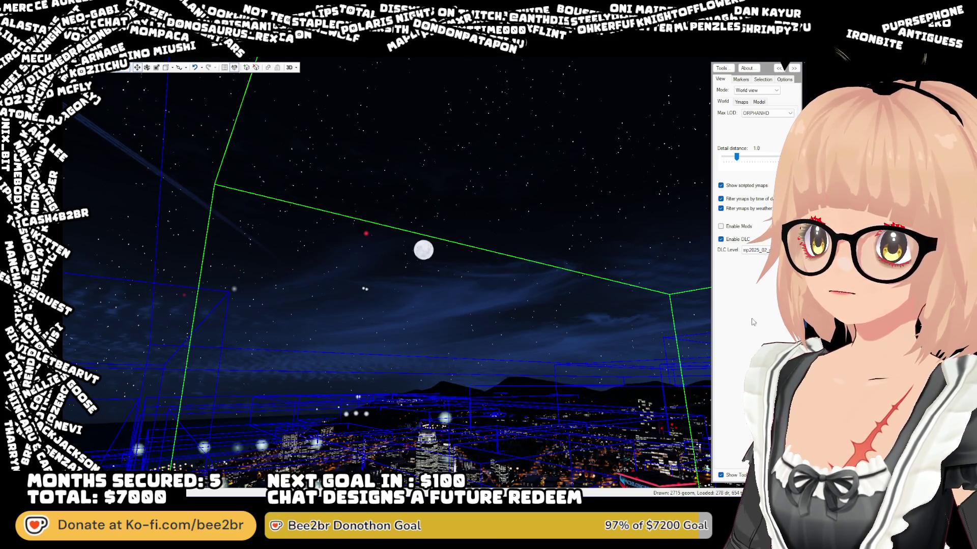
- Delete the two floating lights left of the moon
left_click(234, 290)
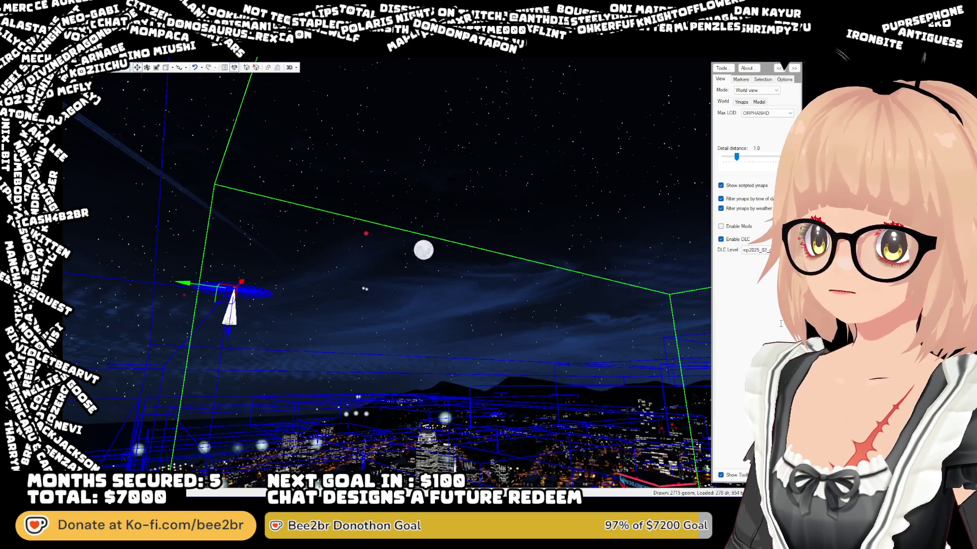
key("Escape")
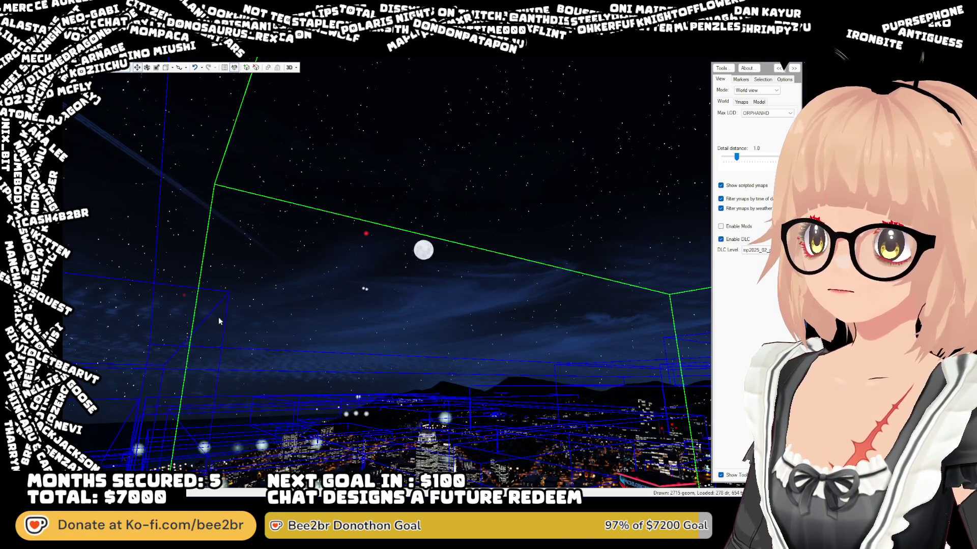
left_click(187, 287)
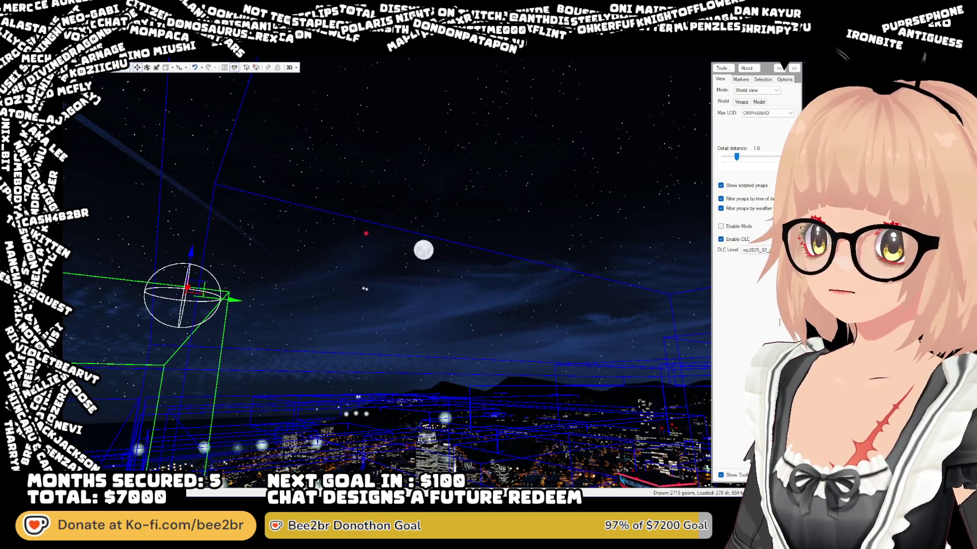
key("Escape")
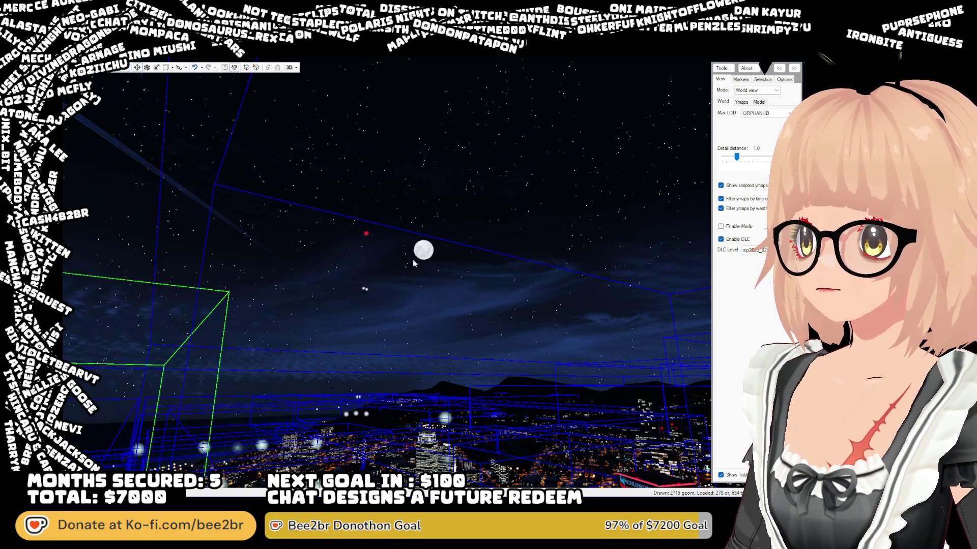
mouse_move(427, 269)
left_mouse_down()
mouse_move(444, 279)
mouse_move(438, 296)
mouse_move(432, 311)
mouse_move(417, 305)
mouse_move(407, 325)
mouse_move(385, 269)
left_mouse_up()
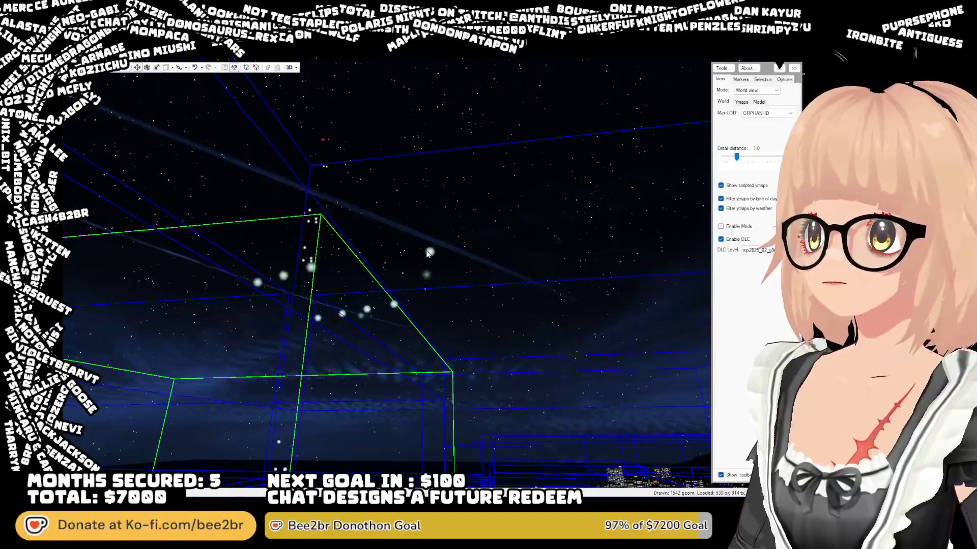
- Delete the two lone lod lights right of the cluster, then select a lower-row light
left_click(427, 278)
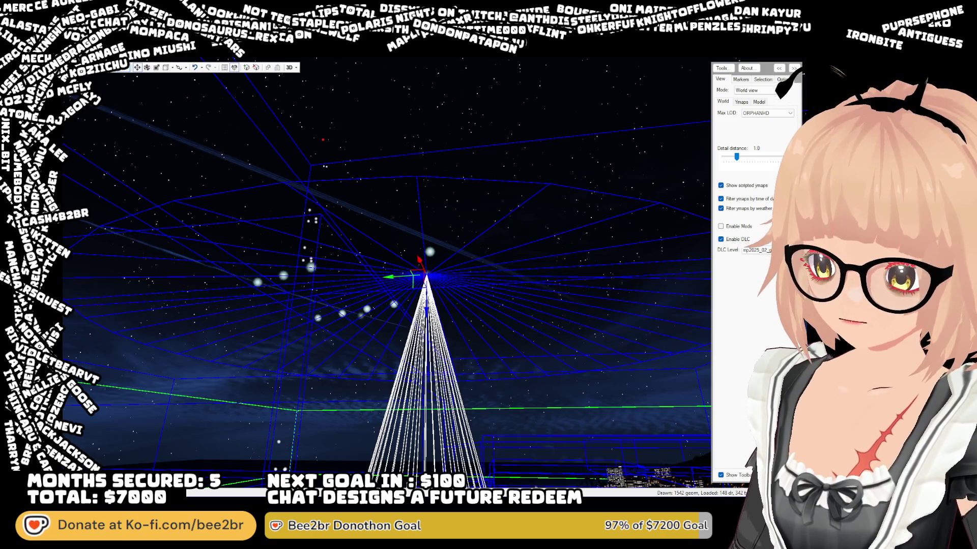
key("Escape")
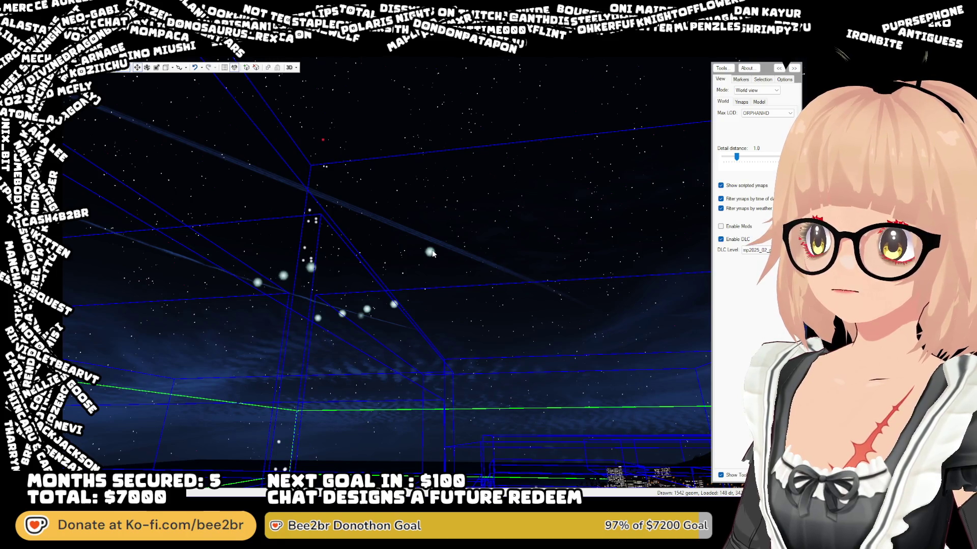
left_click(429, 253)
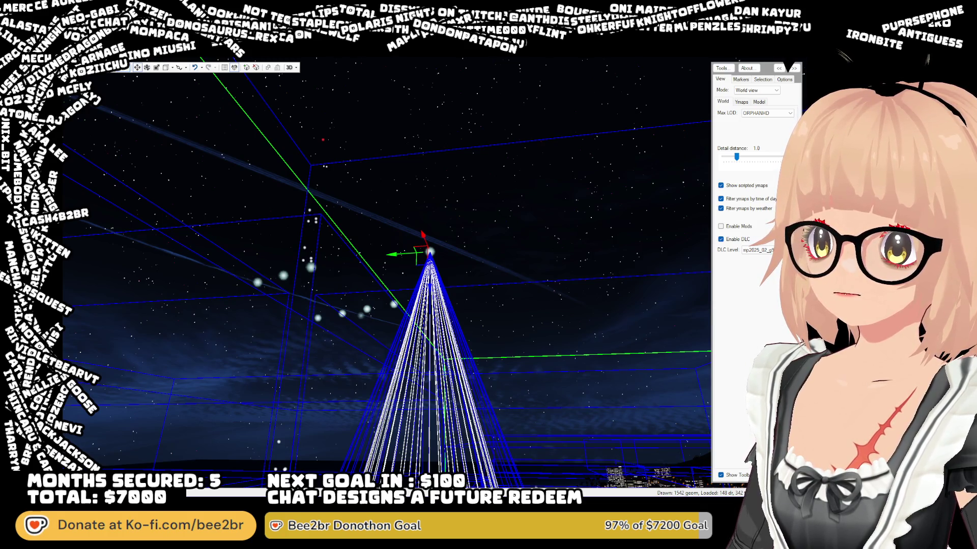
key("Escape")
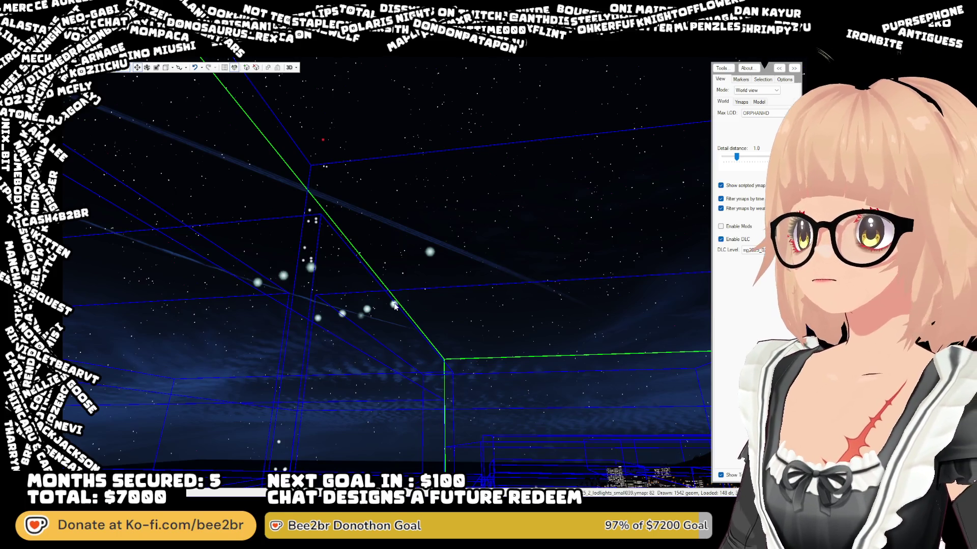
left_click(367, 312)
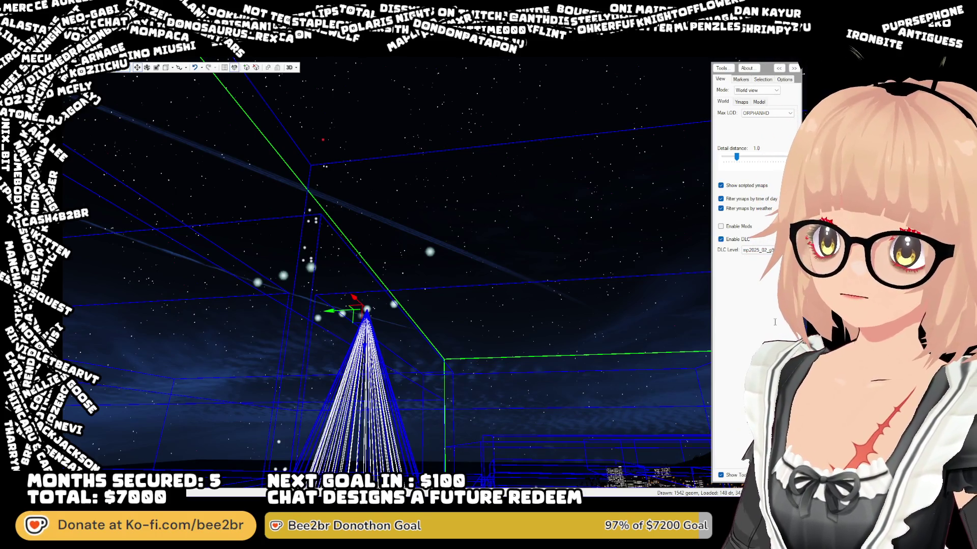
- Delete a lower-row cluster light, select others, and fly the camera forward
left_click(458, 304)
left_click(395, 306)
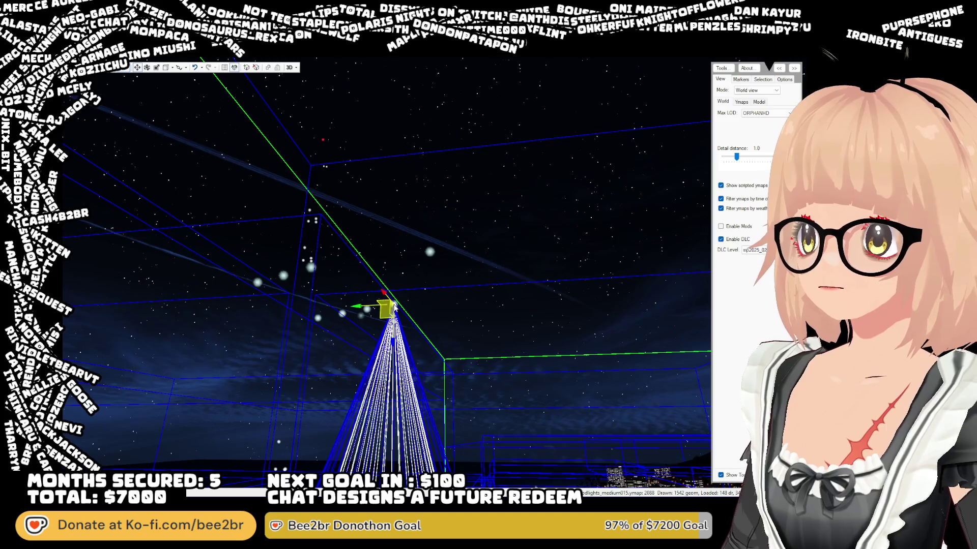
key("Escape")
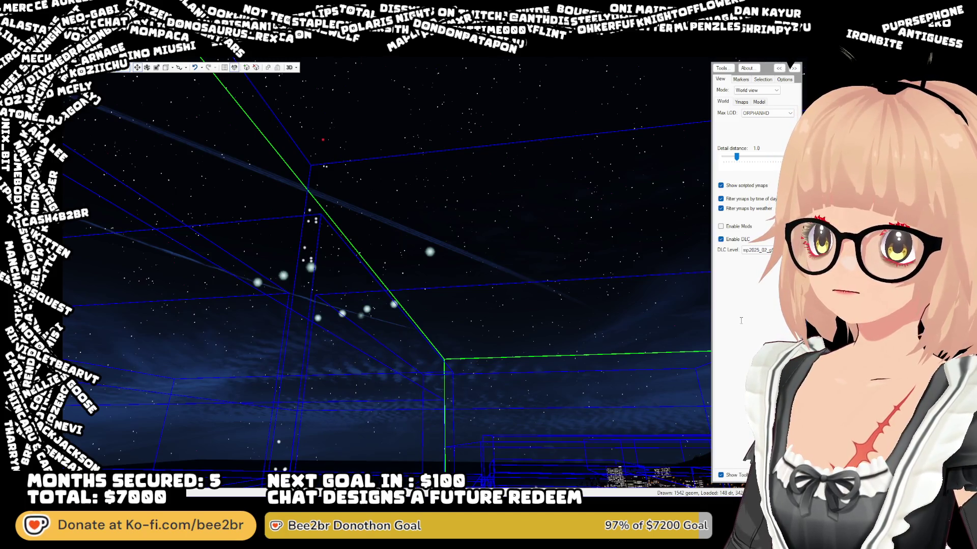
left_click(395, 305)
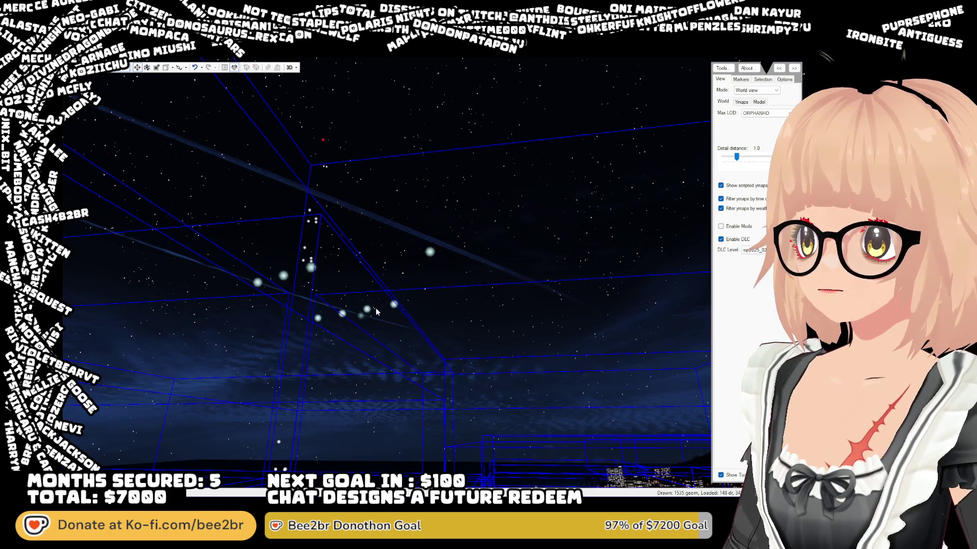
left_click(375, 309)
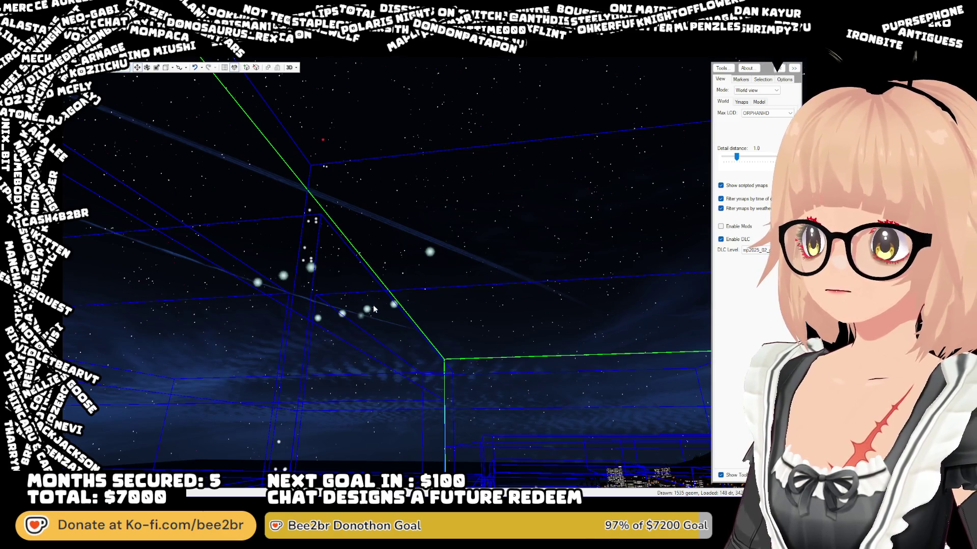
key("w")
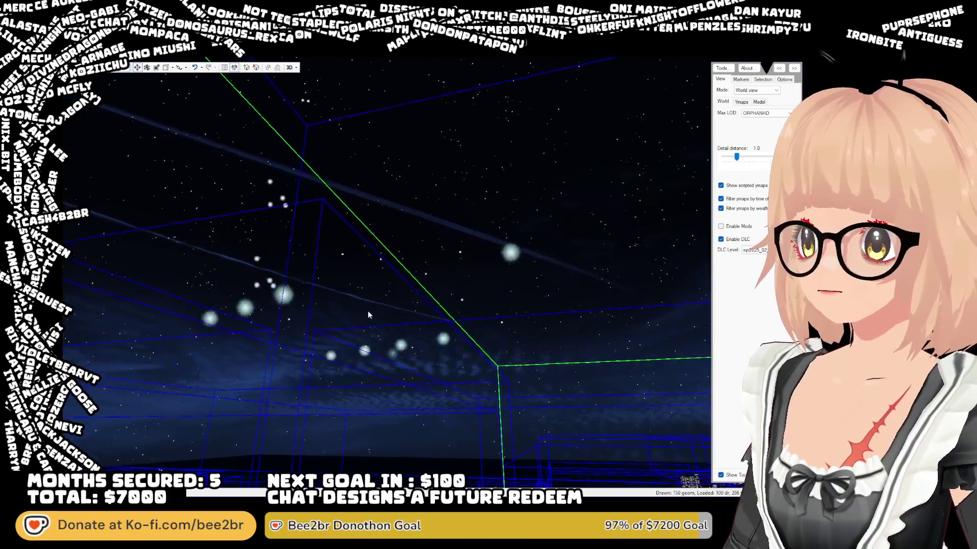
- Select the floating light just right of the sky cluster's centre
left_click(493, 317)
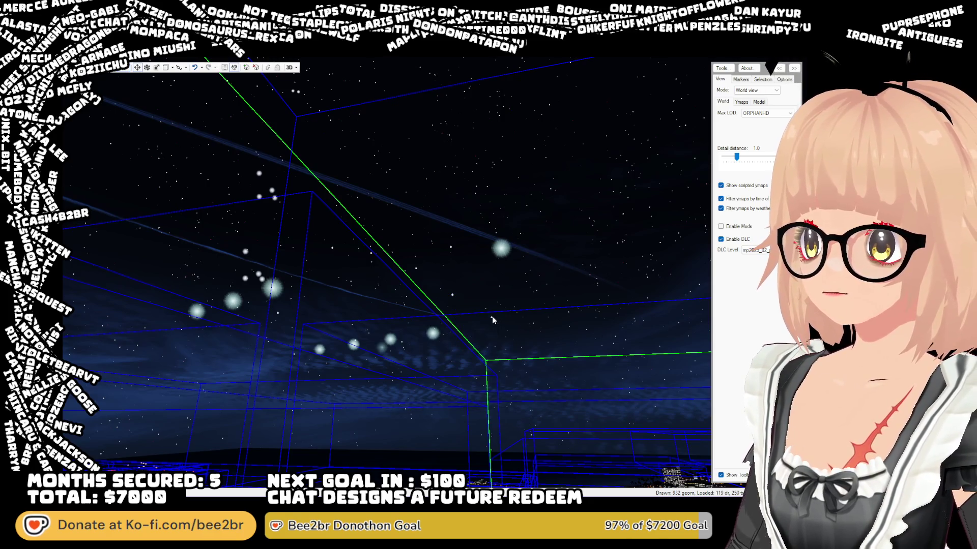
left_click(448, 308)
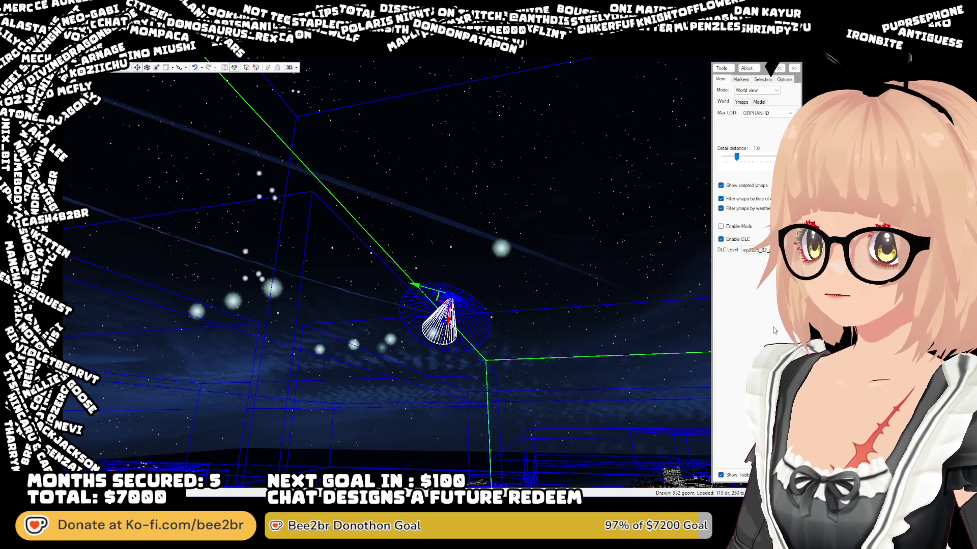